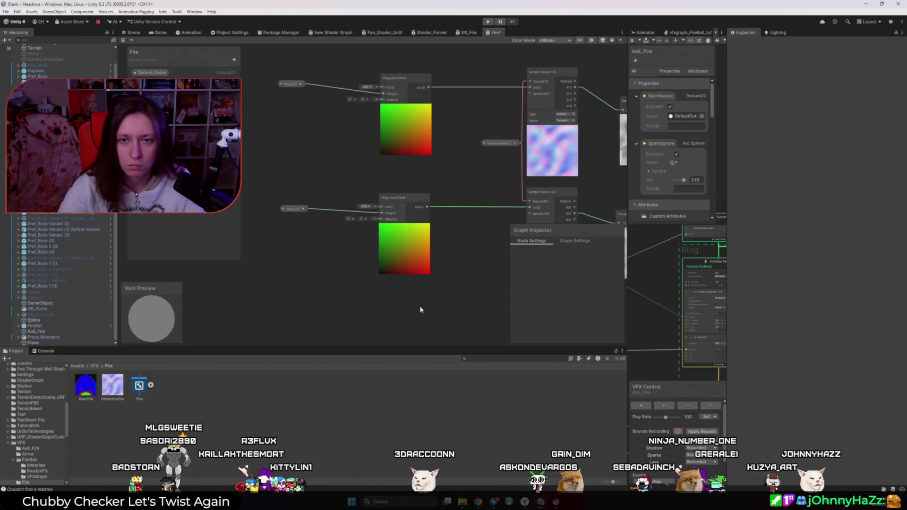
# - Try a few offset values on the lower Tiling And Offset node, then undo them
pyautogui.scroll(-2, 391, 237)
pyautogui.scroll(3, 419, 165)
pyautogui.moveTo(419, 162)
pyautogui.mouseDown()
pyautogui.moveTo(430, 162)
pyautogui.moveTo(417, 162)
pyautogui.mouseUp()
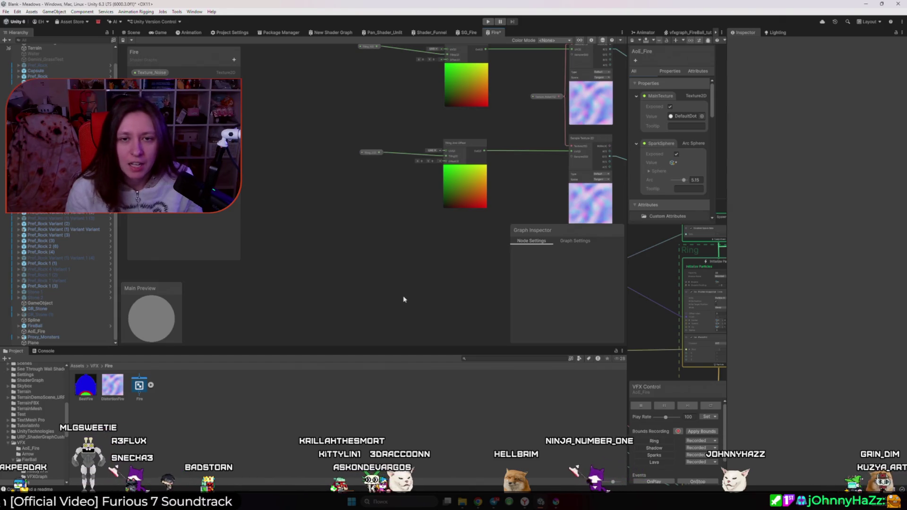
pyautogui.moveTo(429, 164)
pyautogui.mouseDown()
pyautogui.moveTo(437, 166)
pyautogui.moveTo(392, 178)
pyautogui.mouseUp()
pyautogui.hotkey('ctrl', 'z')
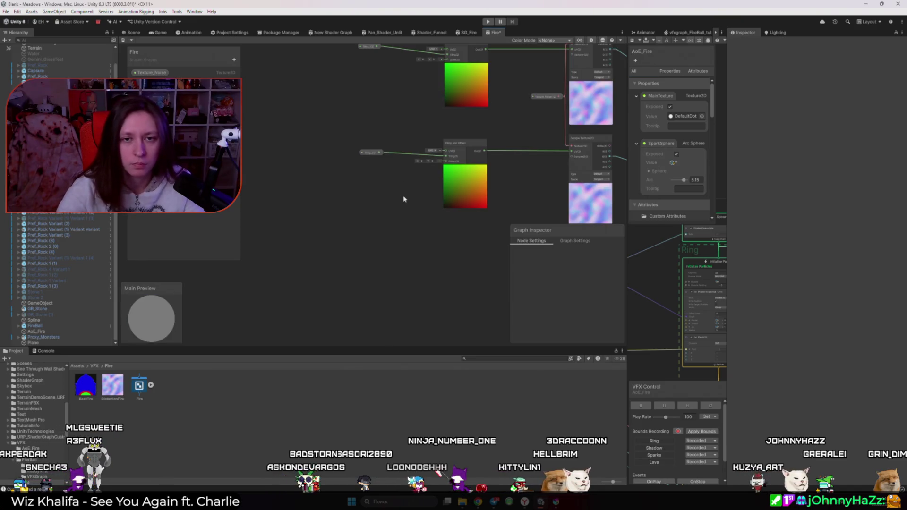
# - Add a Time node and a new Vector2 property to the graph
pyautogui.moveTo(343, 250); pyautogui.dragTo(371, 236)
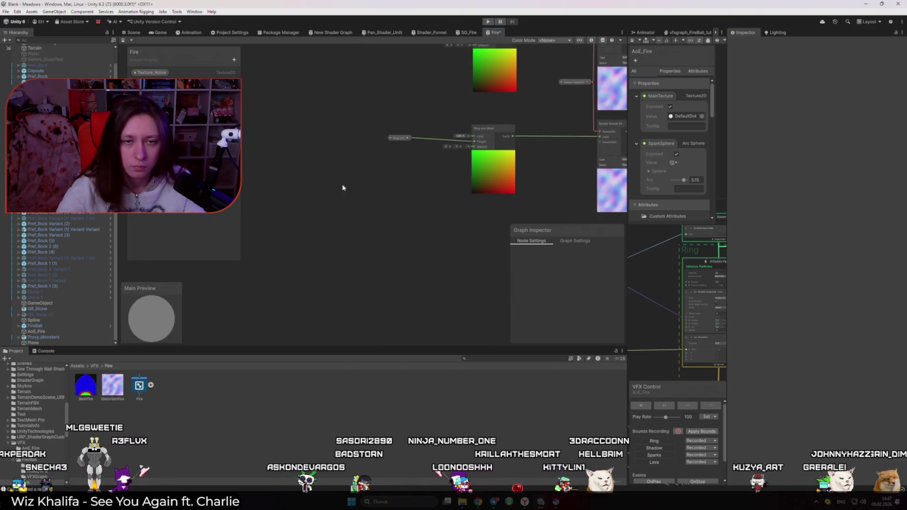
pyautogui.press('space')
pyautogui.write('time')
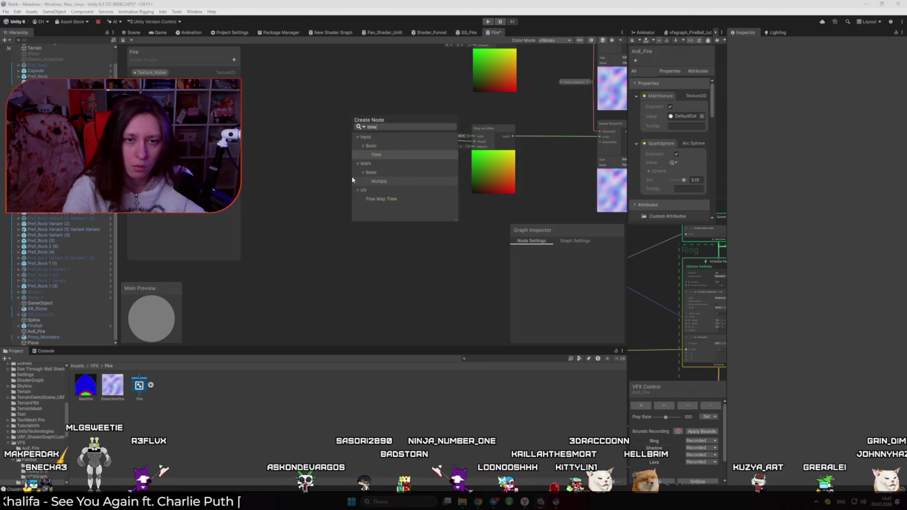
pyautogui.press('Return')
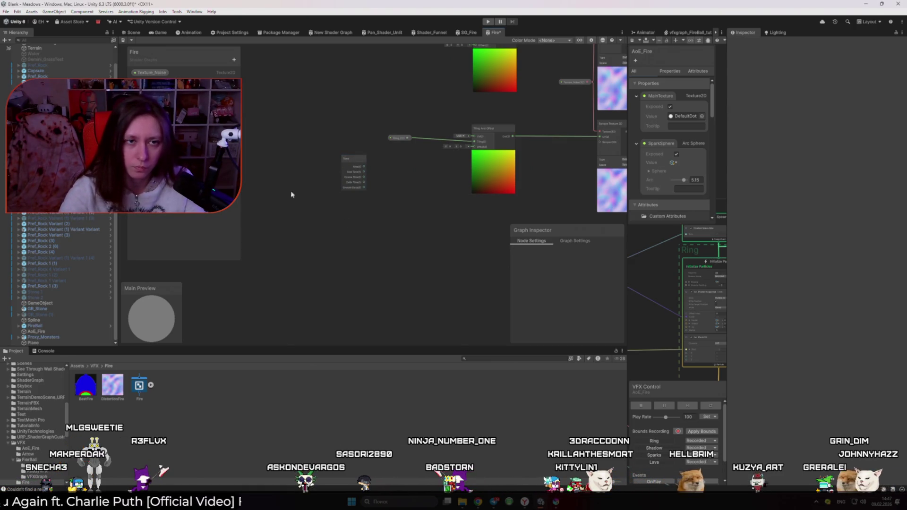
pyautogui.click(233, 59)
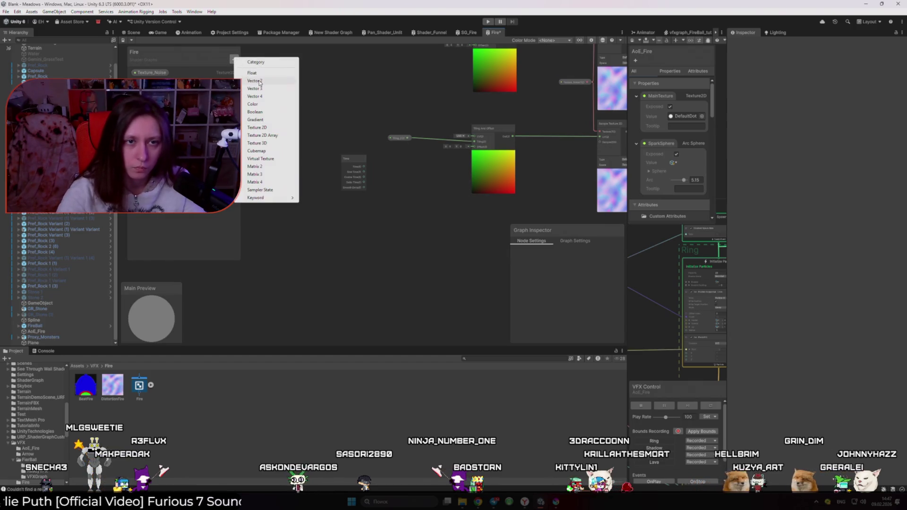
pyautogui.press('Escape')
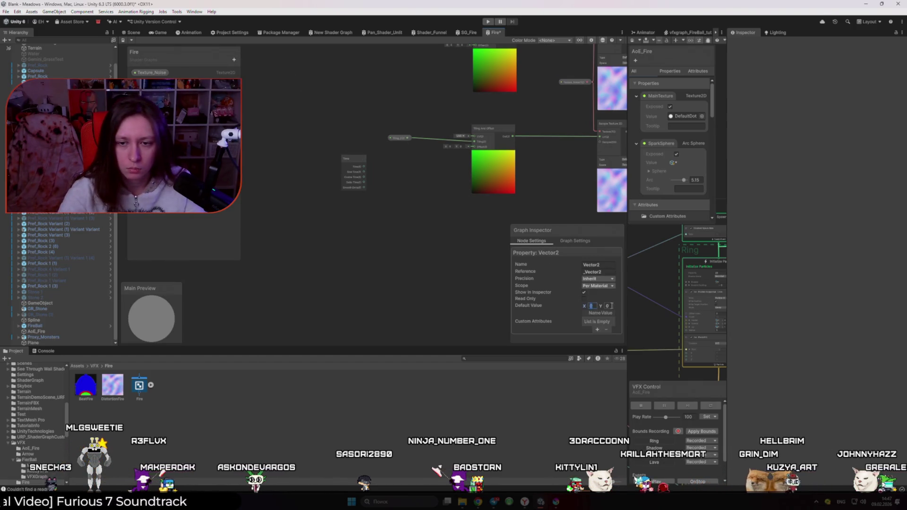
# - Multiply Time by the Vector2 property and feed the result into the lower Tiling And Offset's Offset
pyautogui.scroll(3, 369, 186)
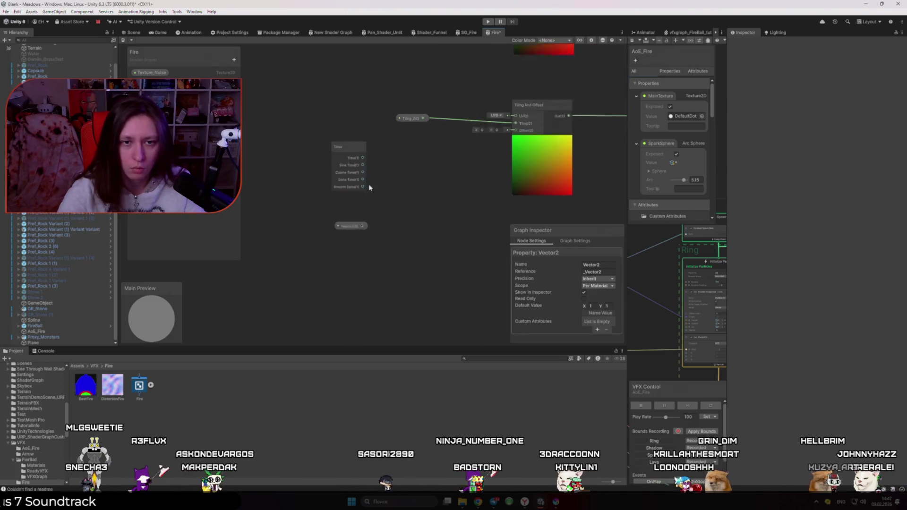
pyautogui.moveTo(370, 153); pyautogui.dragTo(419, 183)
pyautogui.write('multiply')
pyautogui.press('Return')
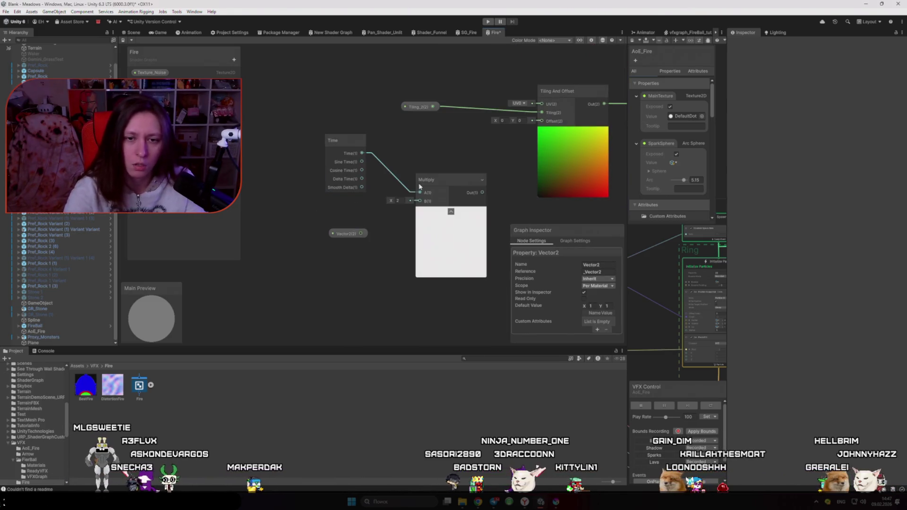
pyautogui.moveTo(361, 234); pyautogui.dragTo(420, 201)
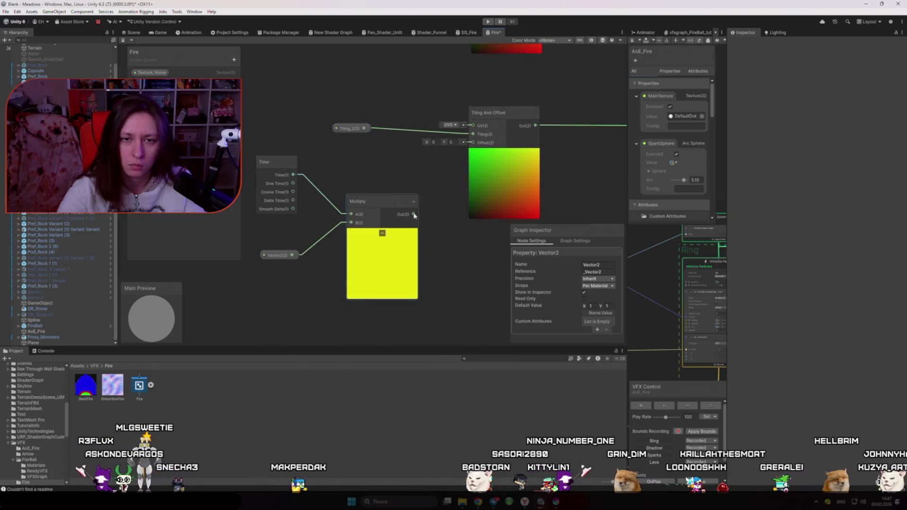
pyautogui.moveTo(471, 149); pyautogui.dragTo(472, 143)
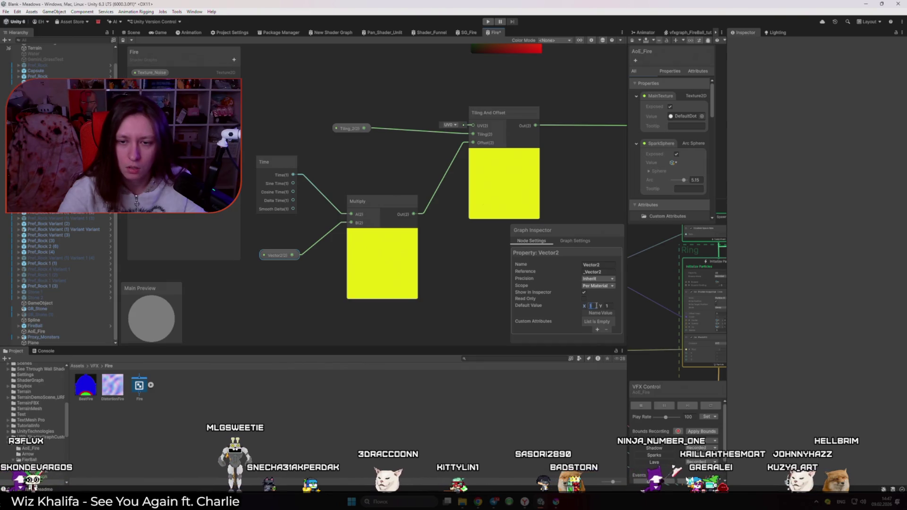
# - Set the Vector2 property's default value to (0, -1)
pyautogui.write('0')
pyautogui.press('Tab')
pyautogui.write('0.5')
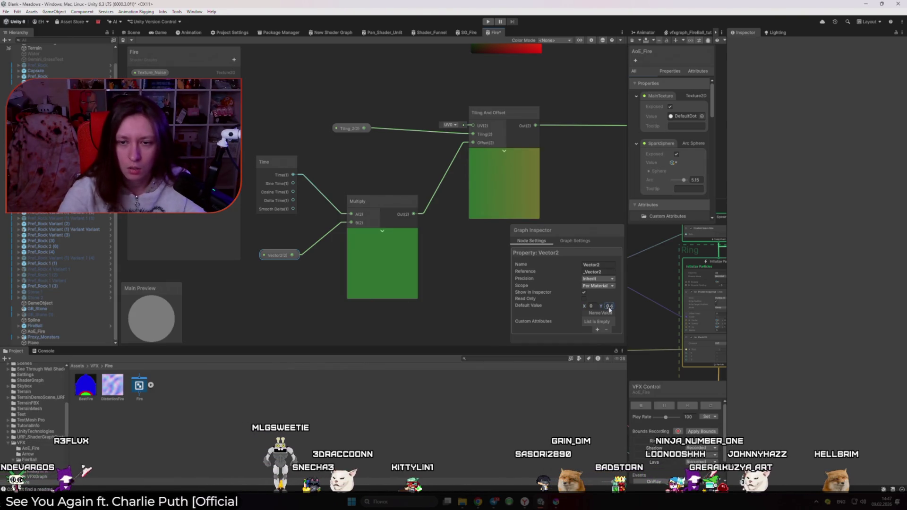
pyautogui.scroll(-5, 289, 180)
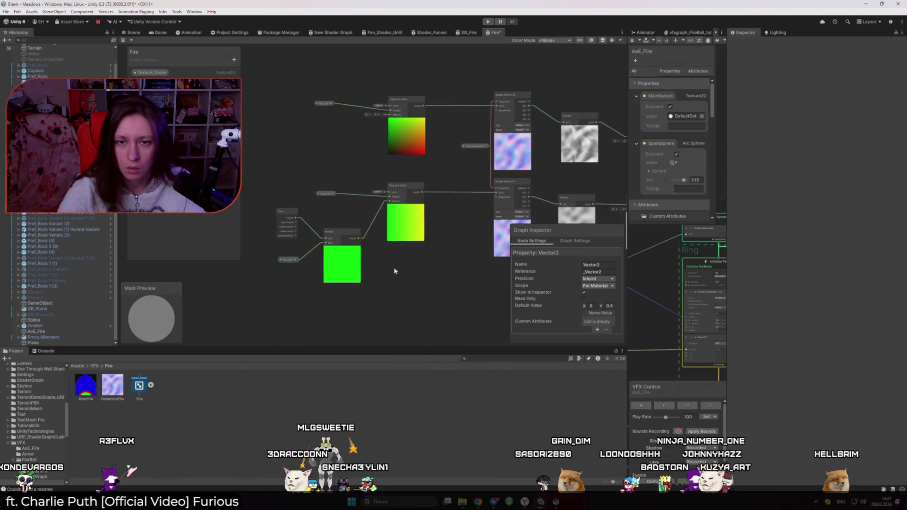
pyautogui.write('-1')
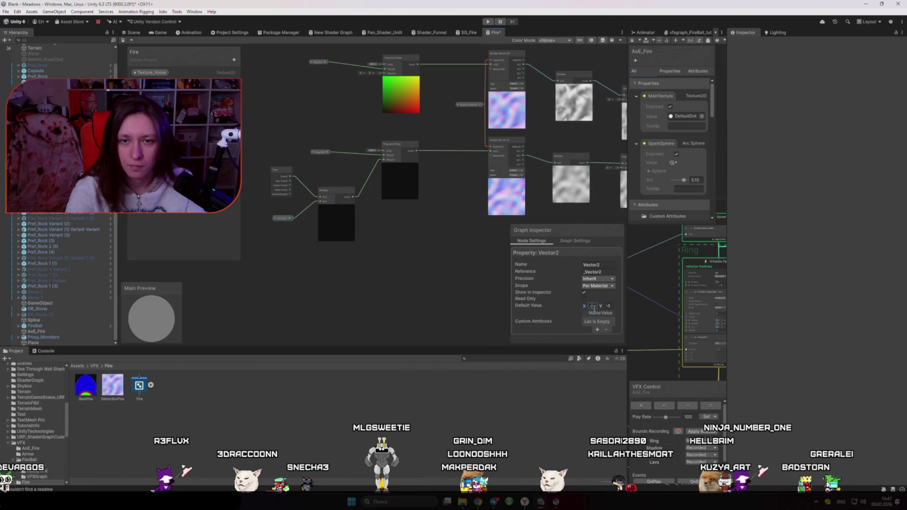
pyautogui.click(431, 280)
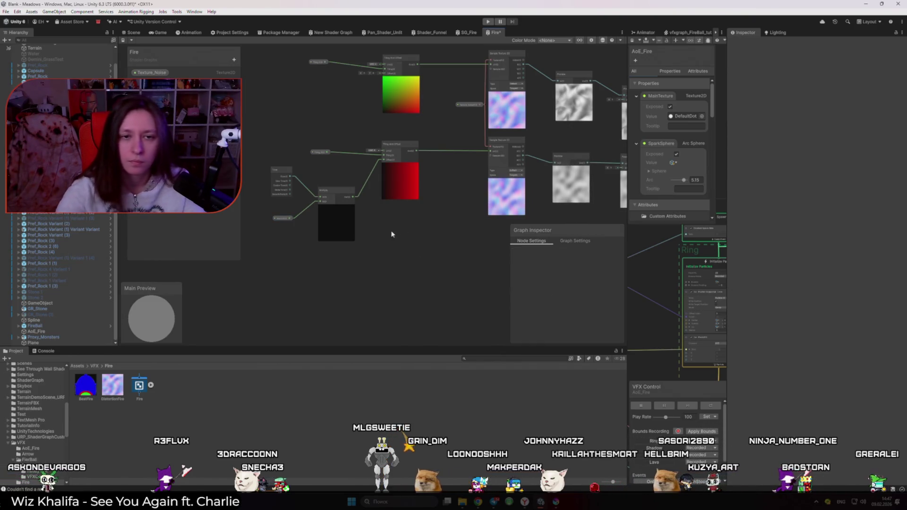
pyautogui.click(282, 218)
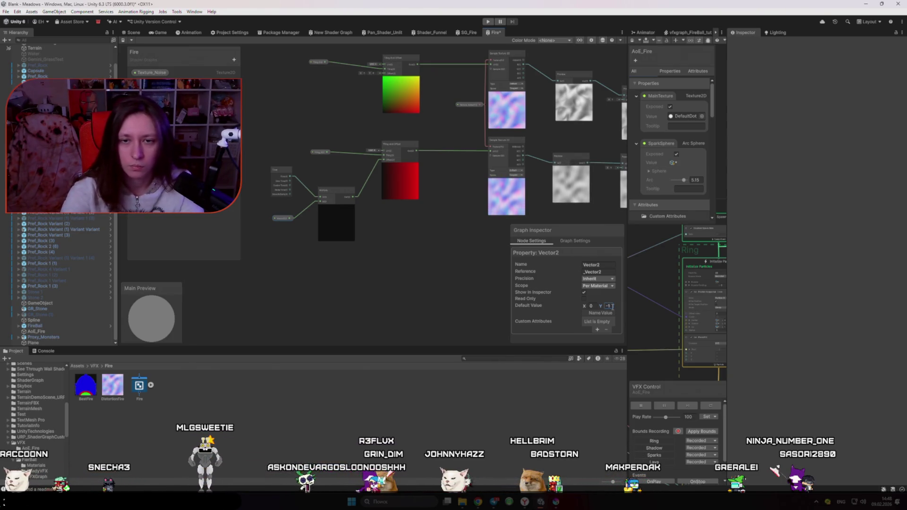
# - Save the shader graph
pyautogui.hotkey('ctrl', 's')
pyautogui.scroll(2, 284, 220)
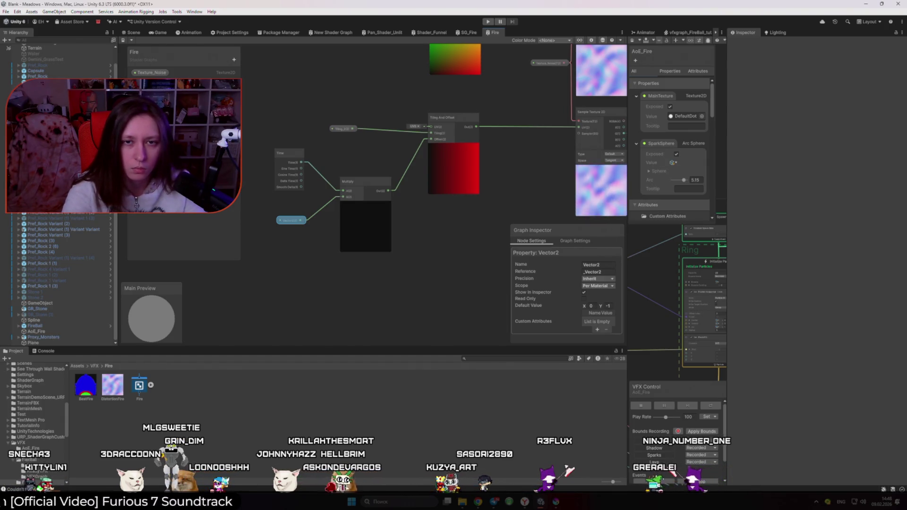
pyautogui.scroll(-3, 371, 249)
pyautogui.scroll(3, 363, 179)
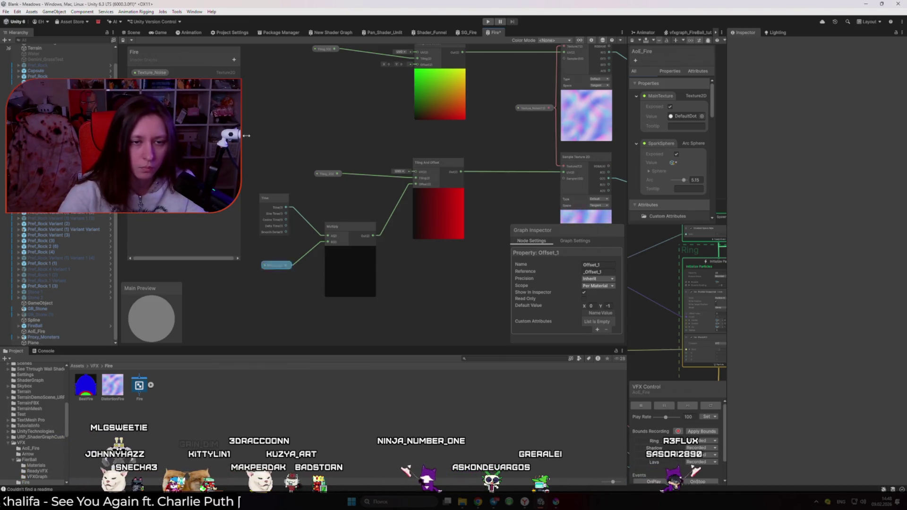
# - Duplicate Time and Multiply, routing Offset_1 through the copy into the top Tiling And Offset's Offset
pyautogui.moveTo(256, 189)
pyautogui.mouseDown()
pyautogui.moveTo(274, 239)
pyautogui.moveTo(348, 294)
pyautogui.mouseUp()
pyautogui.hotkey('ctrl', 'd')
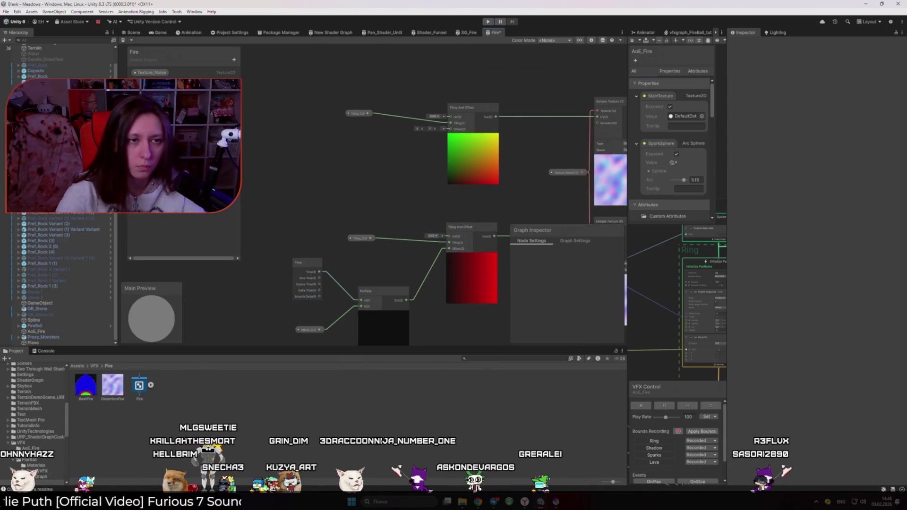
pyautogui.click(308, 175)
pyautogui.press('Delete')
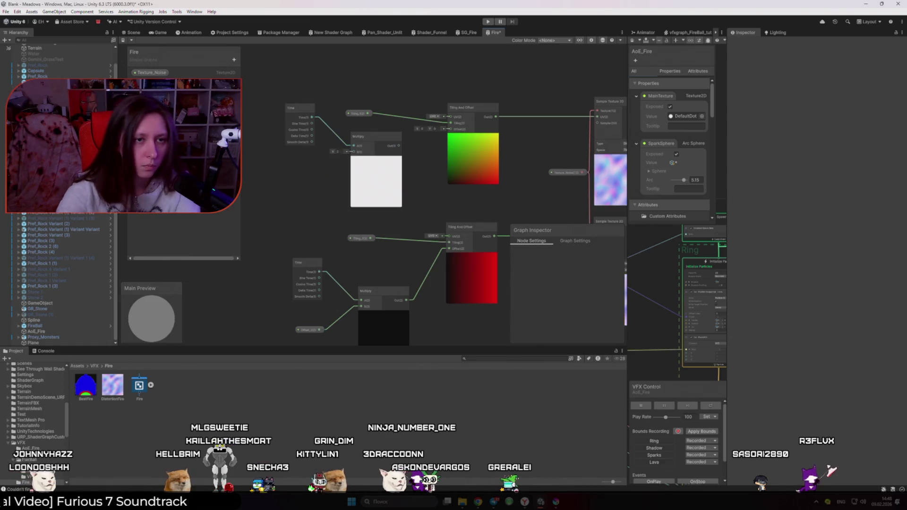
pyautogui.moveTo(357, 154); pyautogui.dragTo(354, 150)
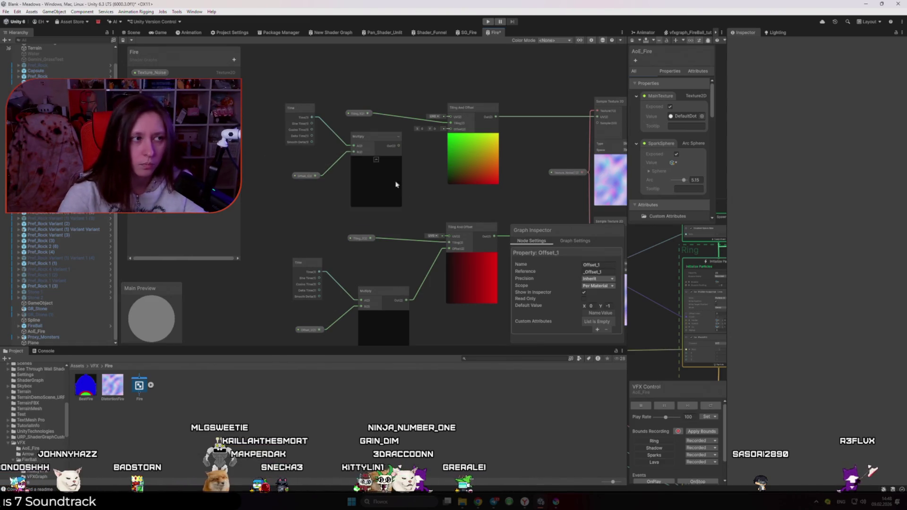
pyautogui.moveTo(424, 151); pyautogui.dragTo(424, 152)
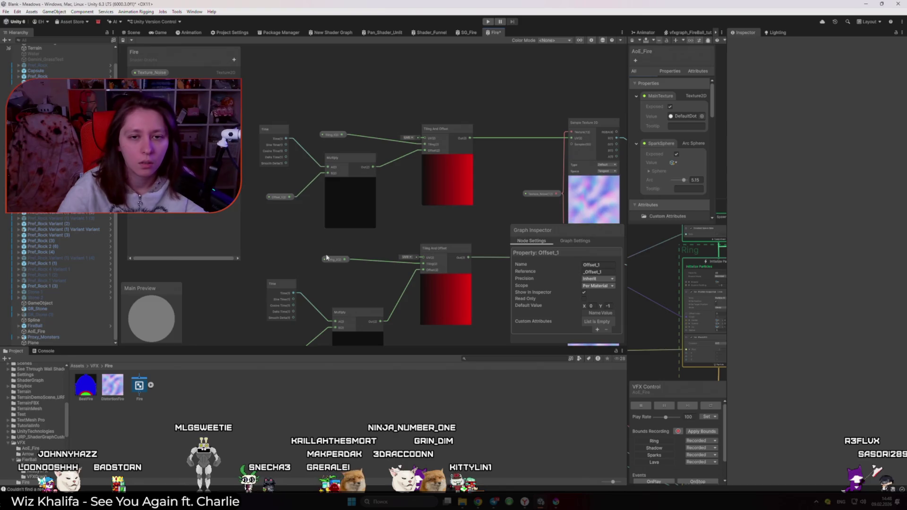
# - Start retyping Offset_1's Y default, which now reads '-0.'
pyautogui.moveTo(326, 258); pyautogui.dragTo(269, 195)
pyautogui.scroll(-2, 256, 160)
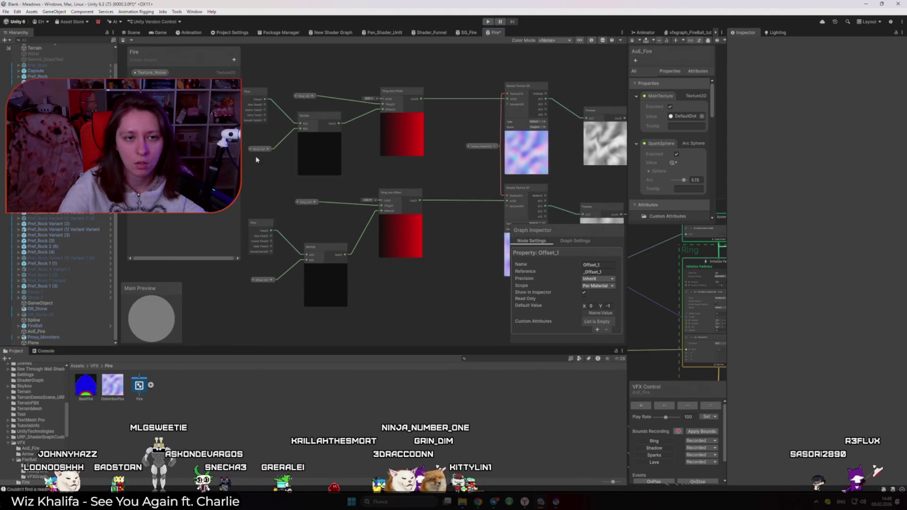
pyautogui.click(609, 306)
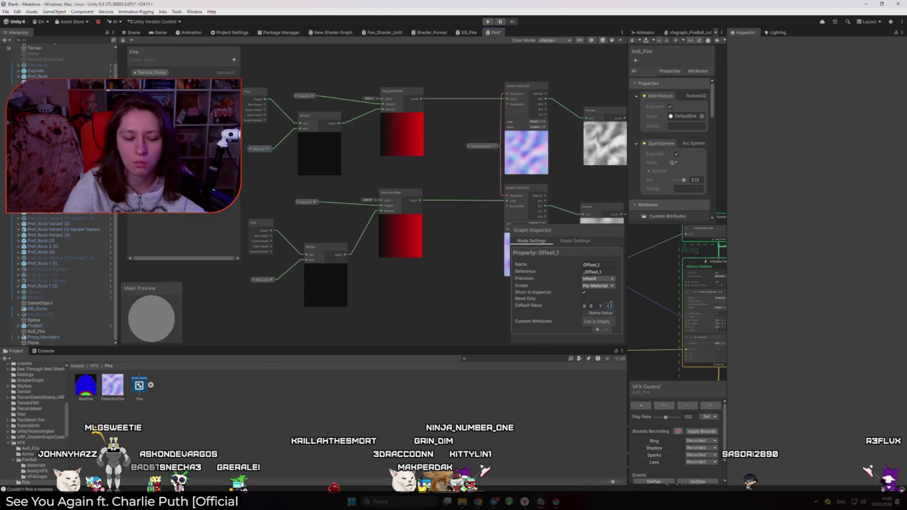
pyautogui.write('-0.')
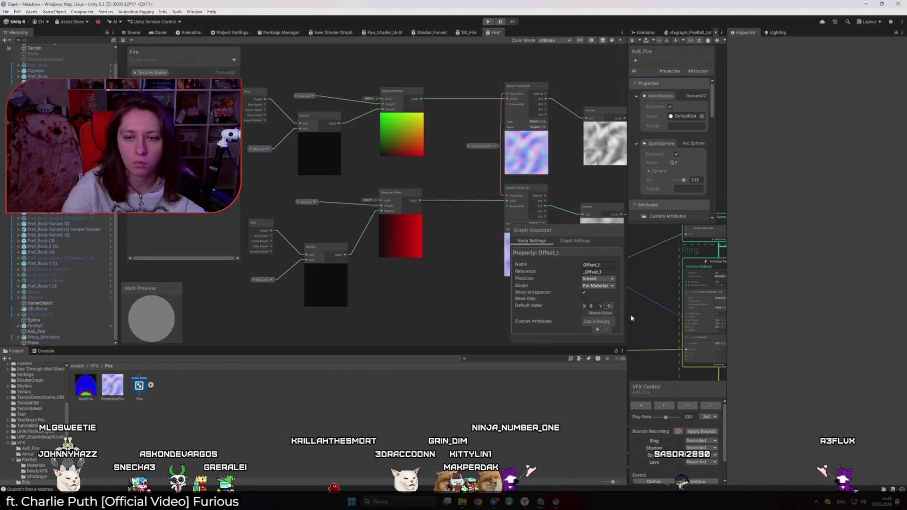
pyautogui.moveTo(449, 246)
pyautogui.mouseDown()
pyautogui.moveTo(332, 206)
pyautogui.moveTo(432, 211)
pyautogui.mouseUp()
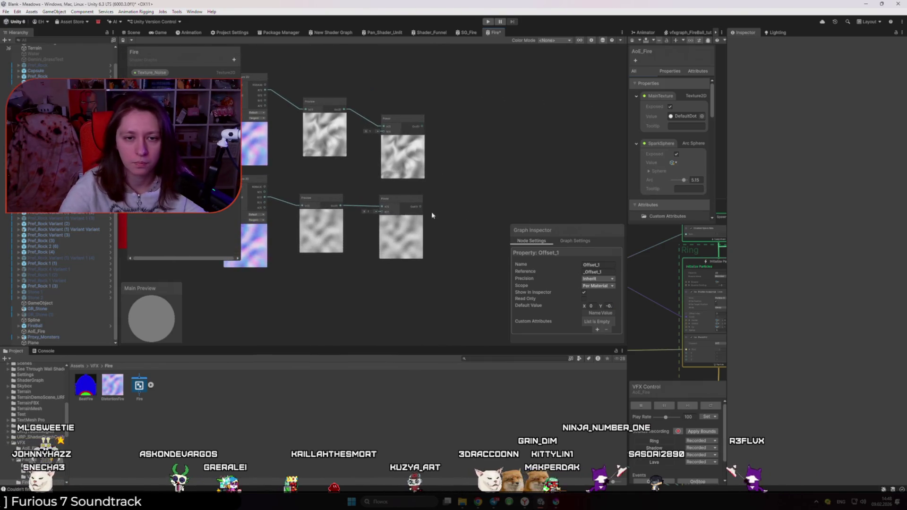
# - Create a Float property Power_1 and connect it to the upper Power node's exponent
pyautogui.click(234, 59)
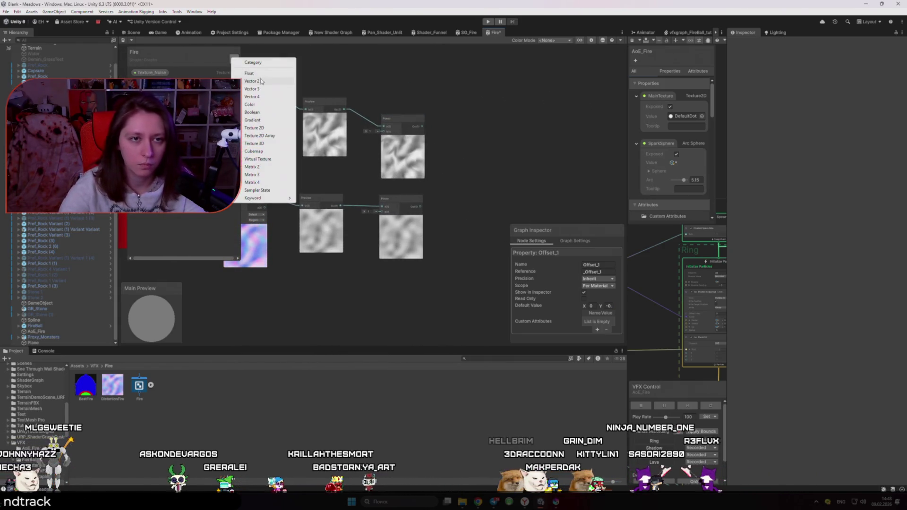
pyautogui.press('Escape')
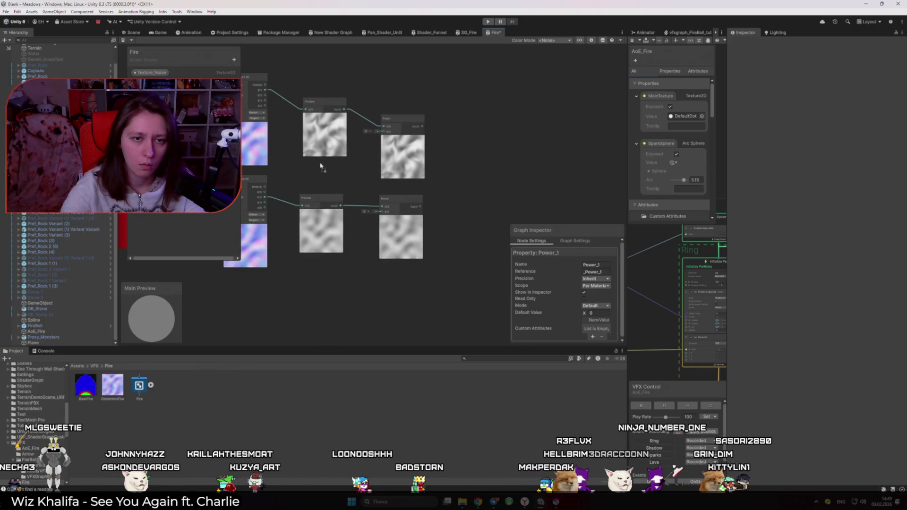
pyautogui.hotkey('ctrl', 'v')
pyautogui.moveTo(341, 166); pyautogui.dragTo(384, 131)
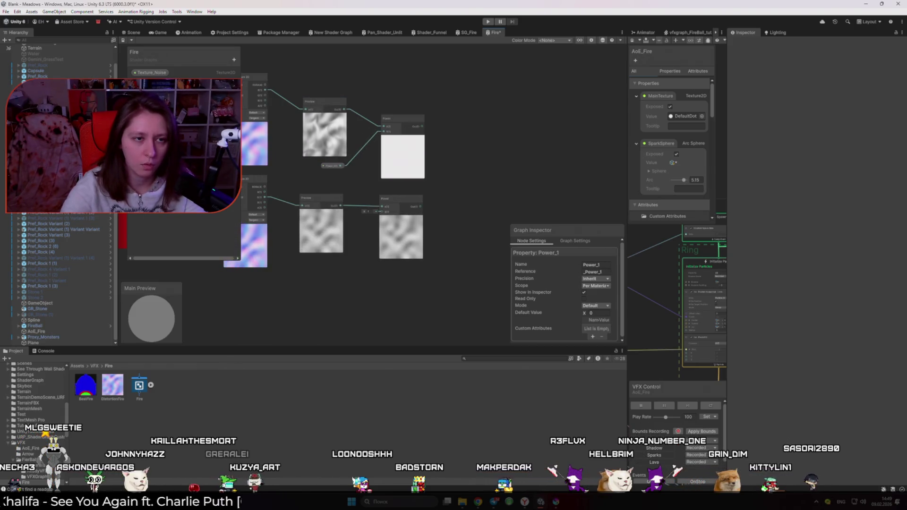
# - Add a Power_2 property driving the lower Power exponent, with default value 1
pyautogui.write('Power_2')
pyautogui.press('Return')
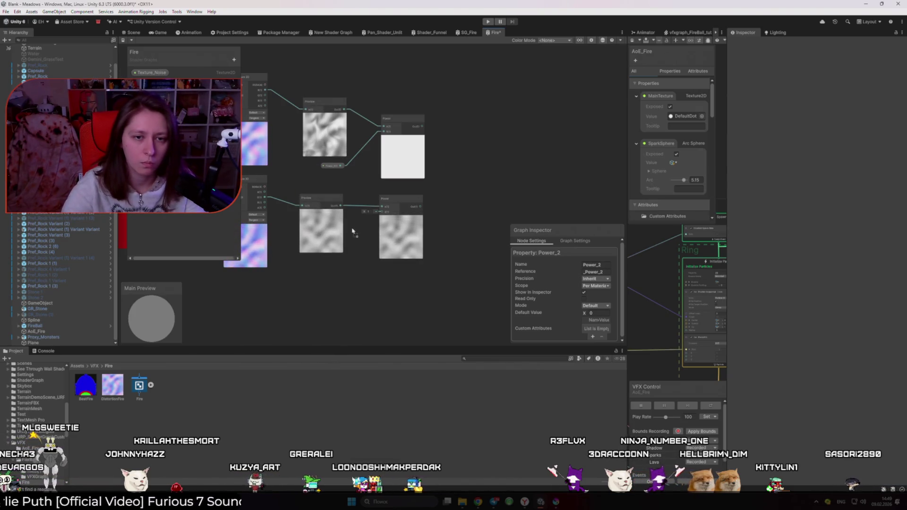
pyautogui.hotkey('ctrl', 'v')
pyautogui.moveTo(378, 219)
pyautogui.mouseDown()
pyautogui.moveTo(384, 212)
pyautogui.moveTo(329, 261)
pyautogui.mouseUp()
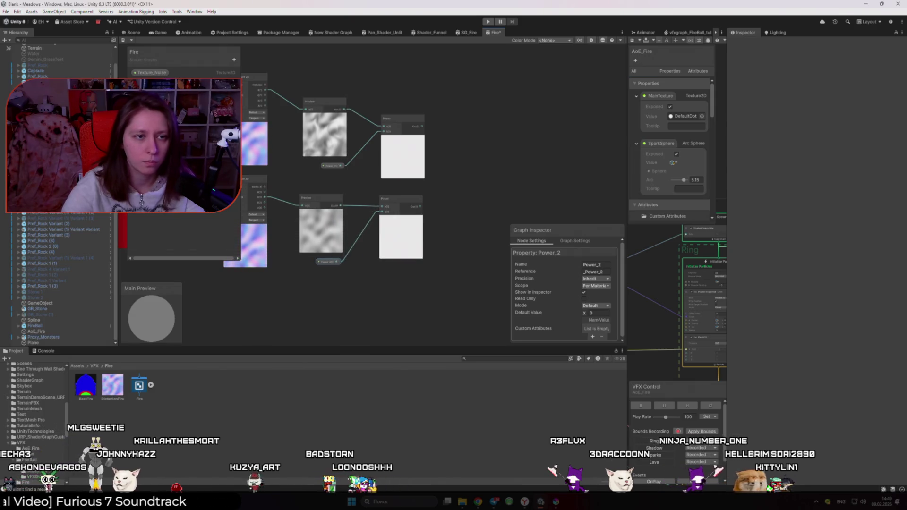
pyautogui.click(332, 165)
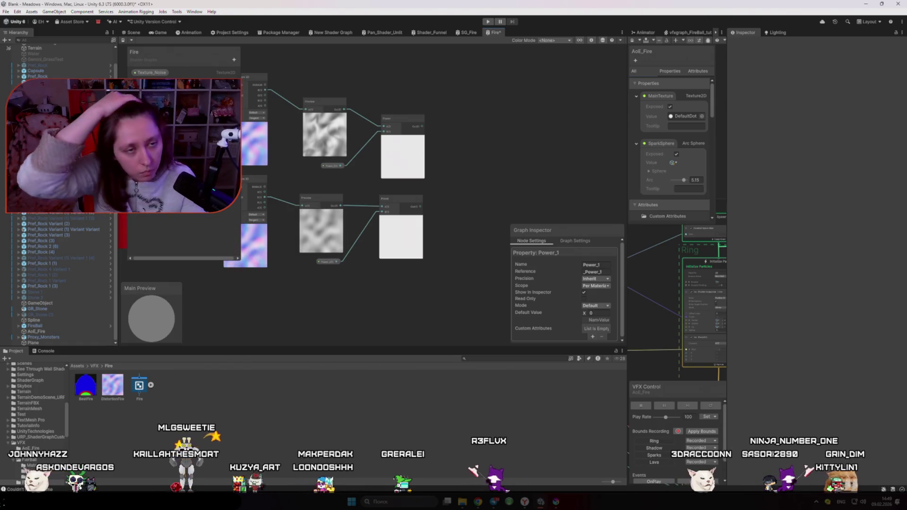
pyautogui.scroll(2, 401, 216)
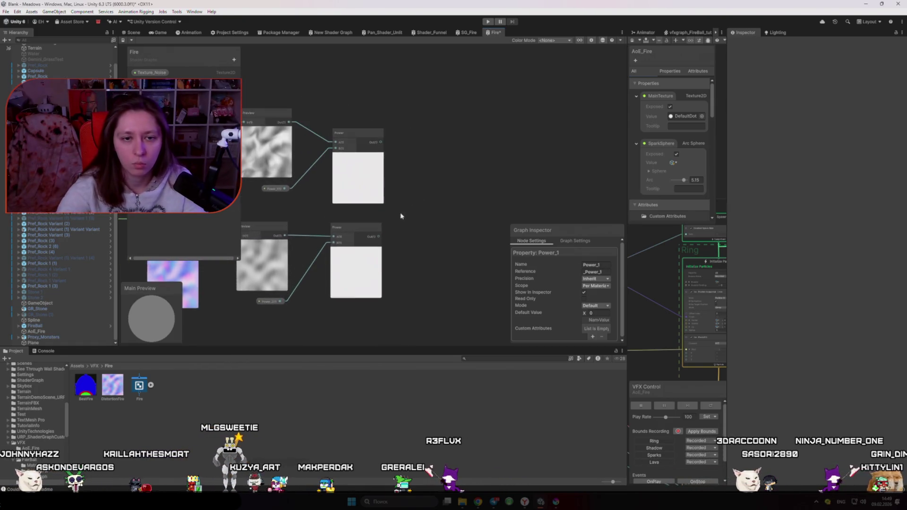
pyautogui.write('1')
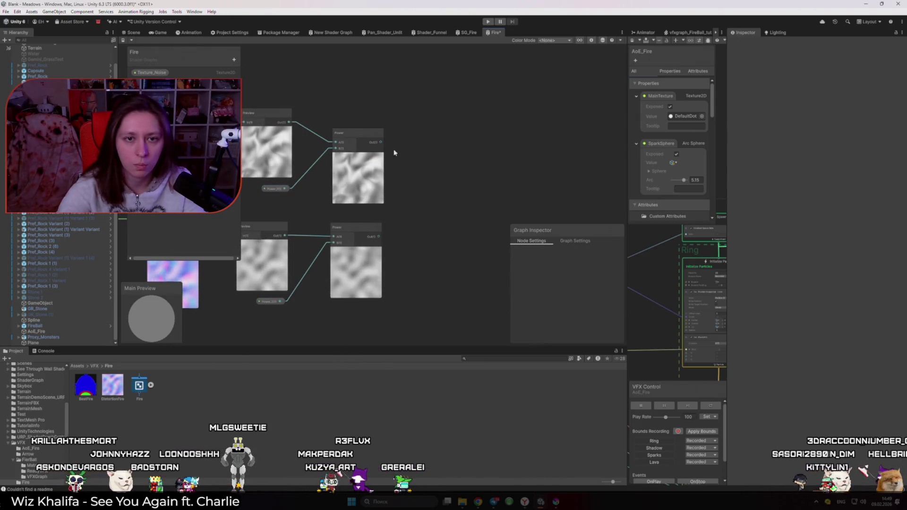
# - Sum the upper and lower Power outputs with a new Add node
pyautogui.press('space')
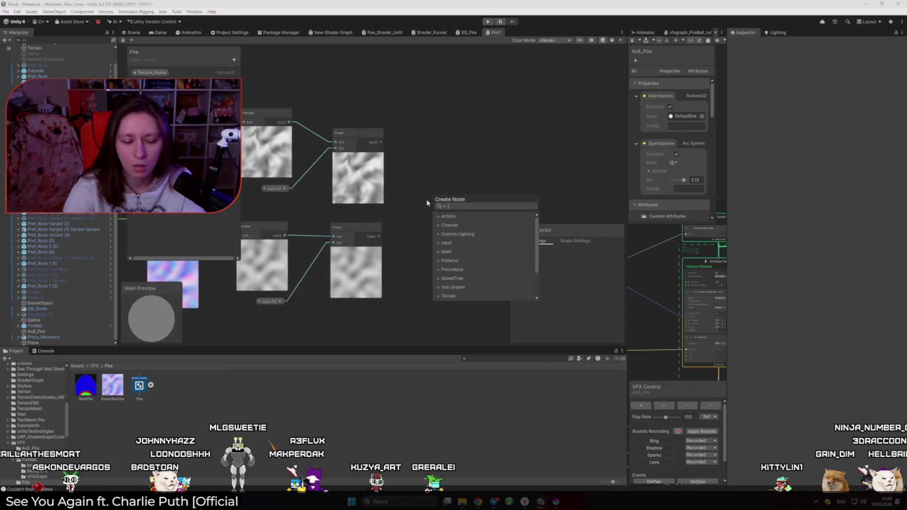
pyautogui.write('add')
pyautogui.press('Return')
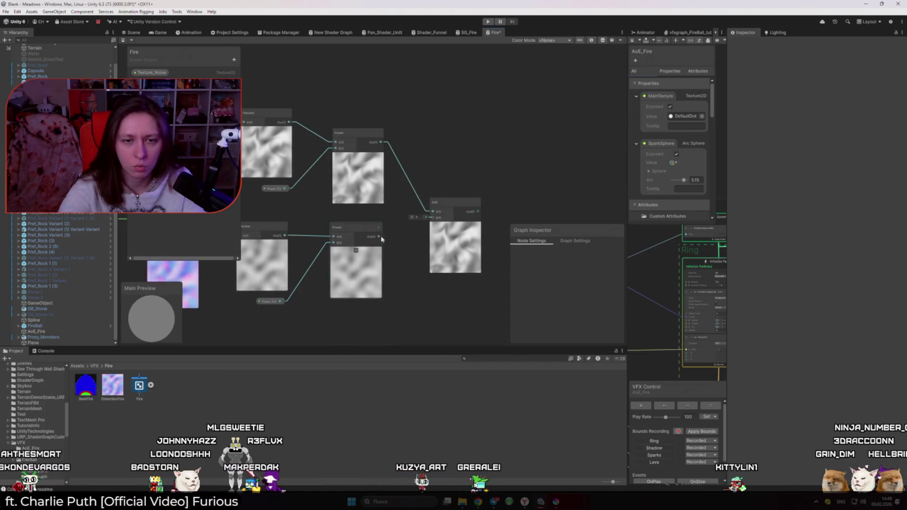
pyautogui.moveTo(379, 236)
pyautogui.mouseDown()
pyautogui.moveTo(432, 217)
pyautogui.moveTo(450, 180)
pyautogui.mouseUp()
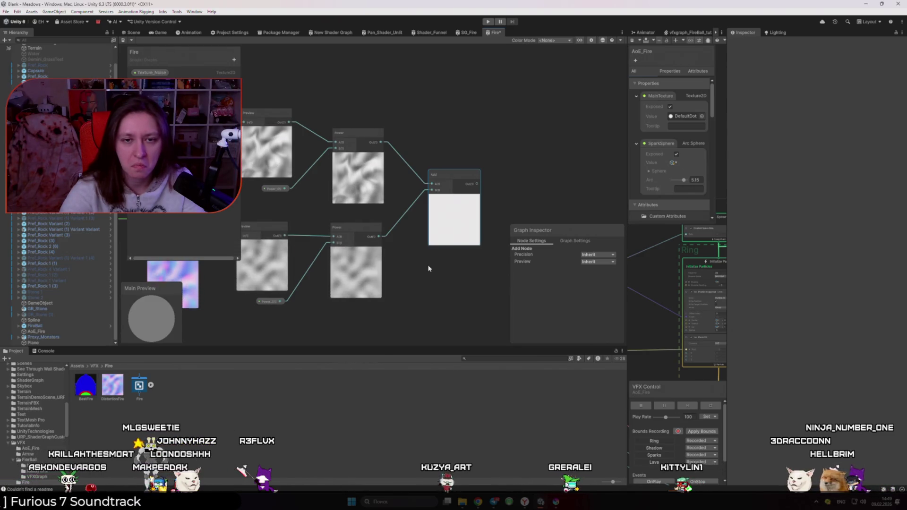
pyautogui.moveTo(430, 174); pyautogui.dragTo(450, 171)
# - Try Saturate and Subtract nodes, then delete them along with the Add node
pyautogui.moveTo(406, 232); pyautogui.dragTo(406, 233)
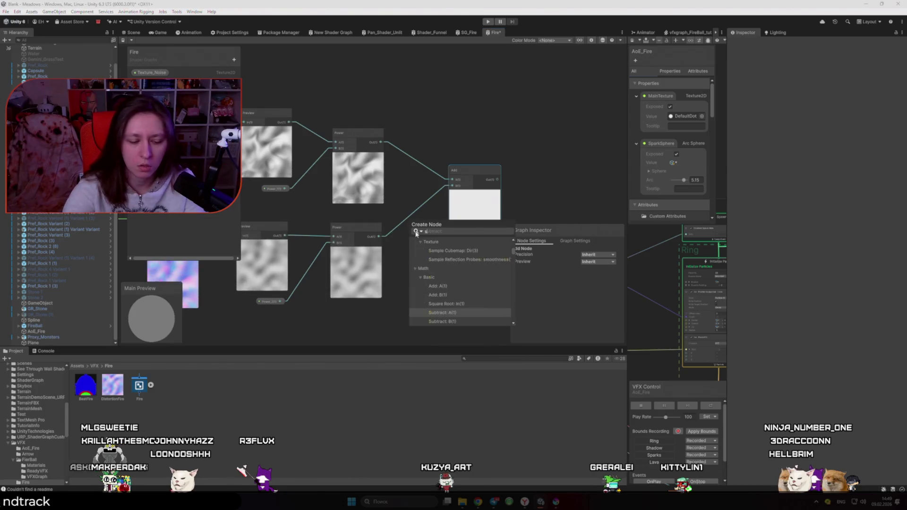
pyautogui.write('saturate')
pyautogui.press('Return')
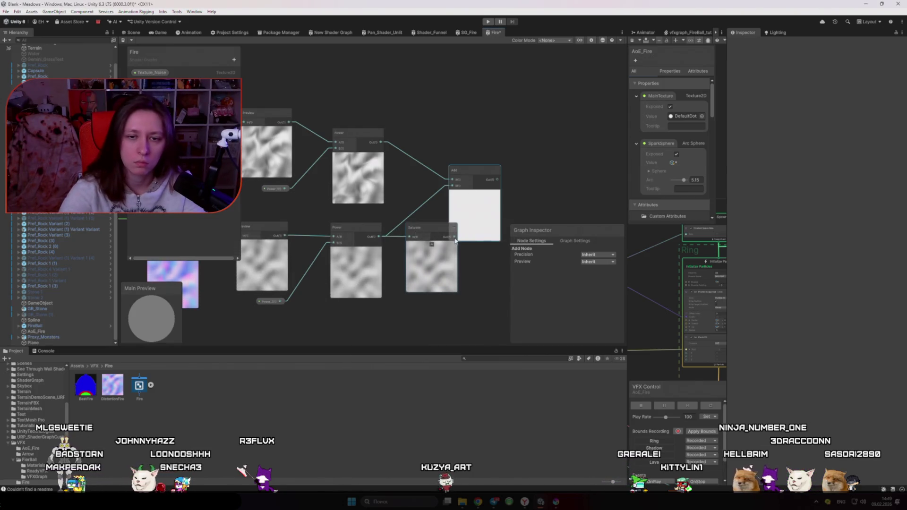
pyautogui.moveTo(416, 228)
pyautogui.mouseDown()
pyautogui.moveTo(401, 206)
pyautogui.moveTo(425, 228)
pyautogui.moveTo(453, 185)
pyautogui.moveTo(550, 180)
pyautogui.moveTo(523, 162)
pyautogui.mouseUp()
pyautogui.press('Delete')
pyautogui.press('Return')
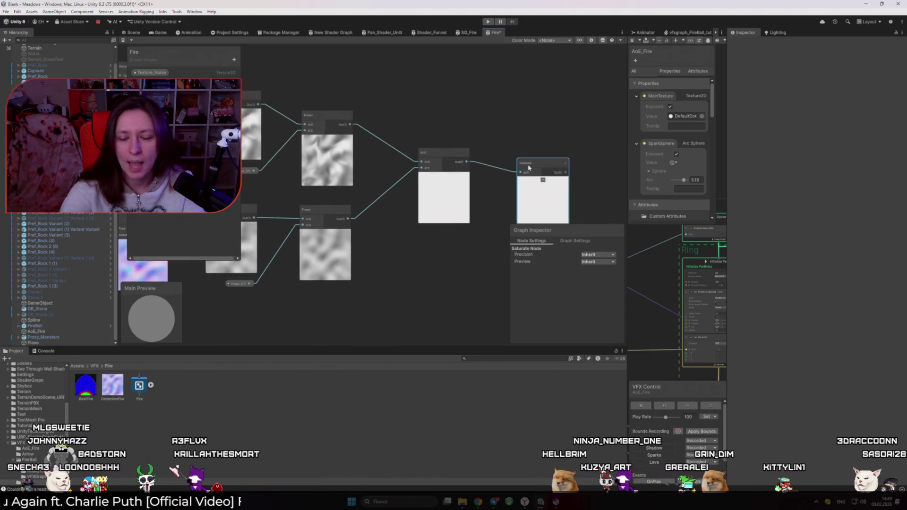
pyautogui.press('Delete')
pyautogui.click(432, 152)
pyautogui.press('Delete')
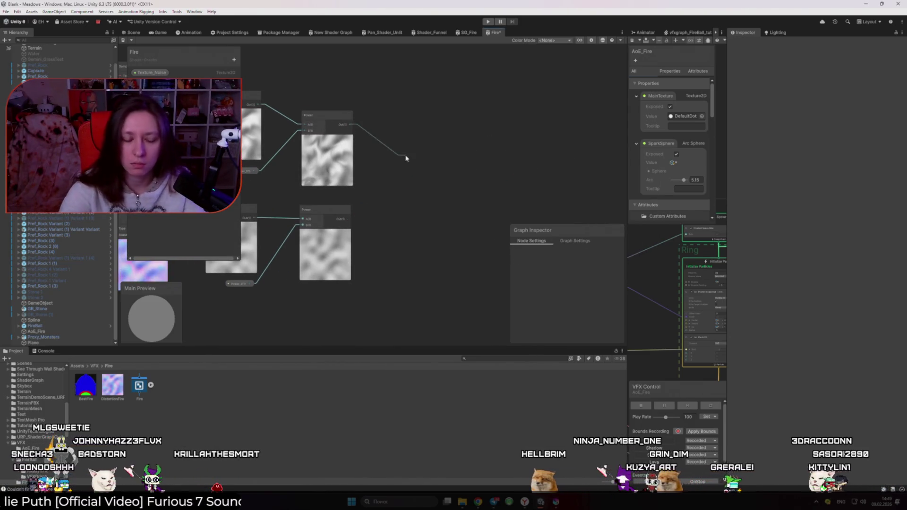
# - Combine the upper and lower Power outputs with a Multiply node instead
pyautogui.moveTo(405, 158); pyautogui.dragTo(405, 158)
pyautogui.write('mul')
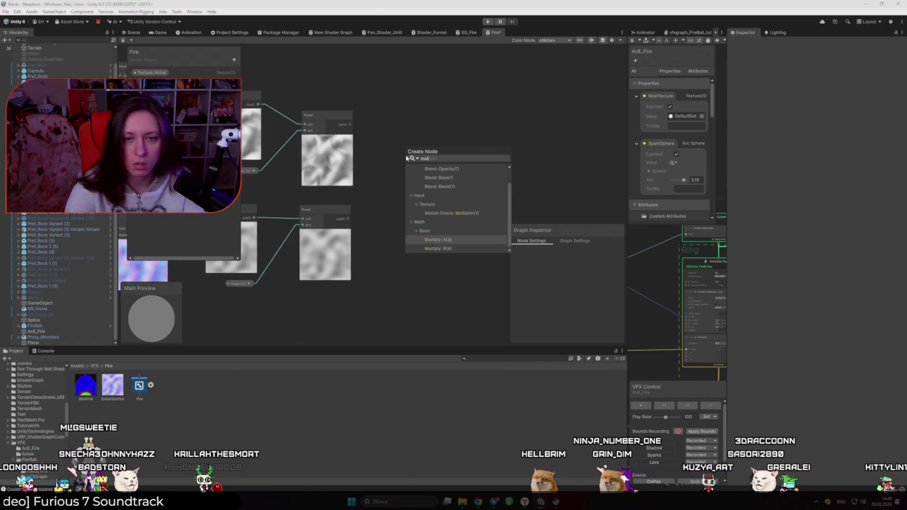
pyautogui.press('Return')
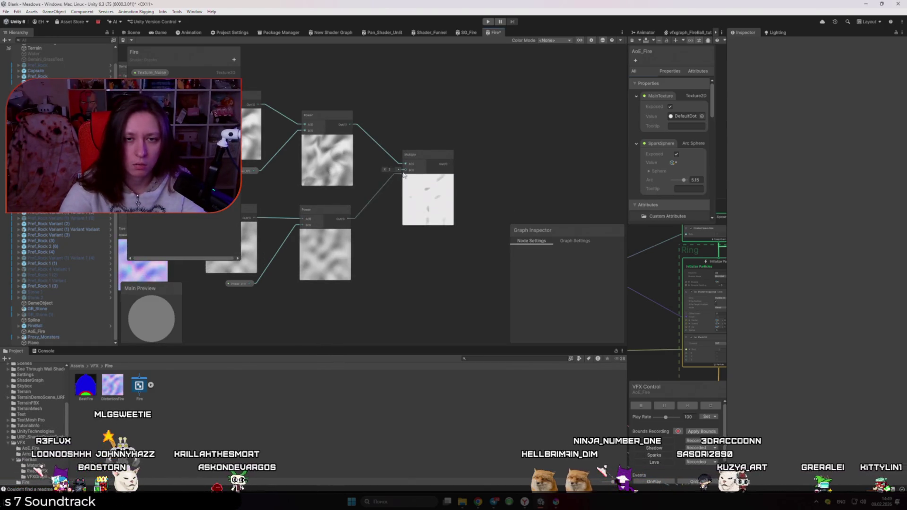
pyautogui.moveTo(404, 175); pyautogui.dragTo(404, 171)
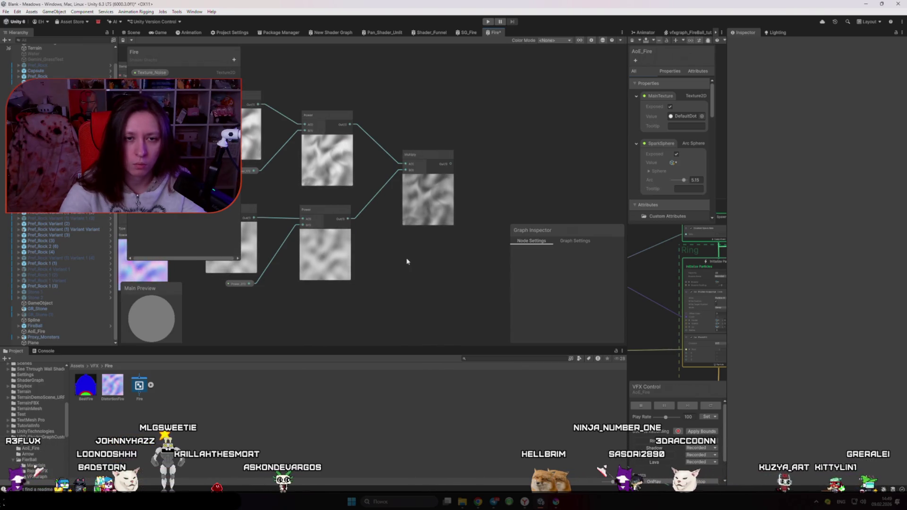
pyautogui.moveTo(407, 261); pyautogui.dragTo(445, 255)
pyautogui.click(278, 277)
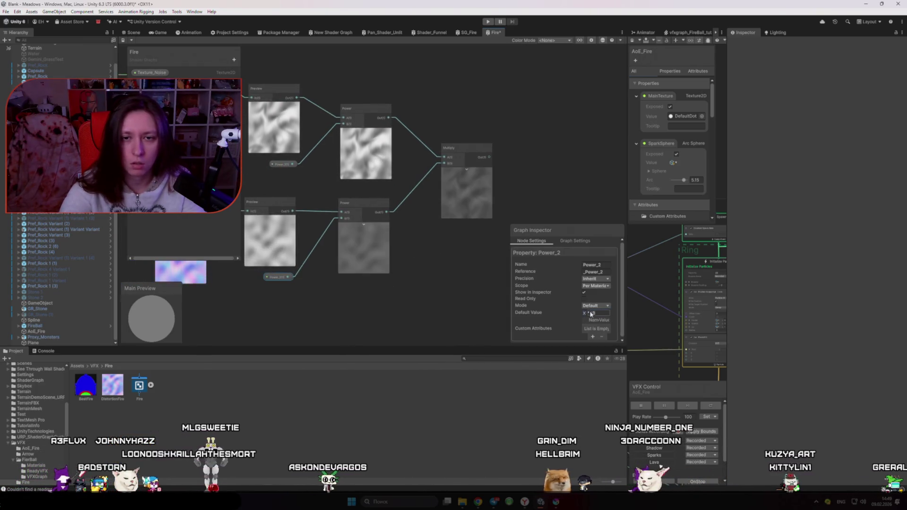
# - Test Power_2 at about -0.31, then clamp the Multiply output with a Saturate node
pyautogui.moveTo(587, 314); pyautogui.dragTo(572, 310)
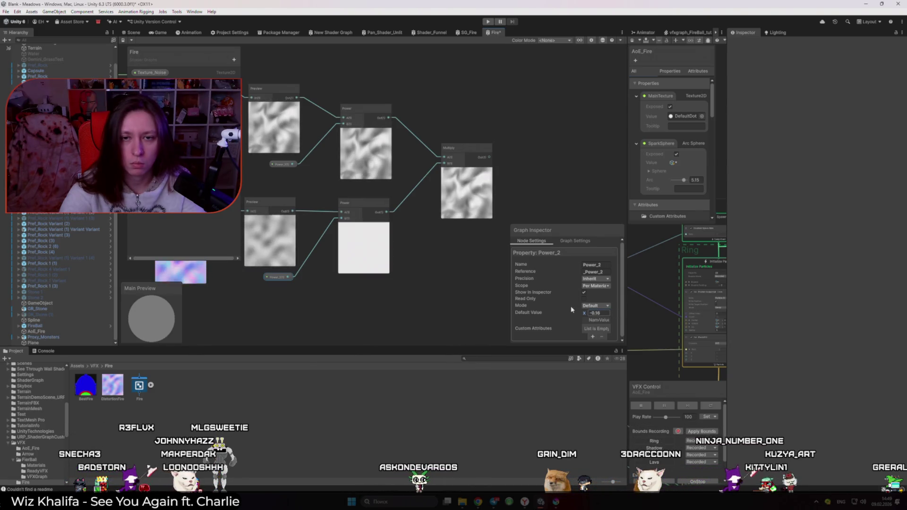
pyautogui.click(452, 263)
pyautogui.moveTo(452, 264); pyautogui.dragTo(379, 296)
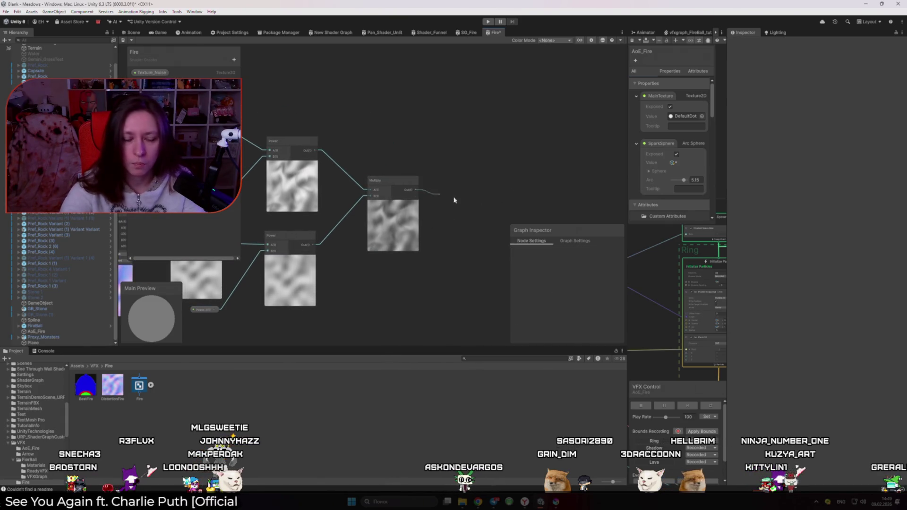
pyautogui.moveTo(454, 200)
pyautogui.mouseDown()
pyautogui.moveTo(470, 208)
pyautogui.moveTo(464, 195)
pyautogui.mouseUp()
pyautogui.write('saturate')
pyautogui.press('Return')
# - Scrub Power_2's default down to -1.01 and back to 1
pyautogui.click(203, 309)
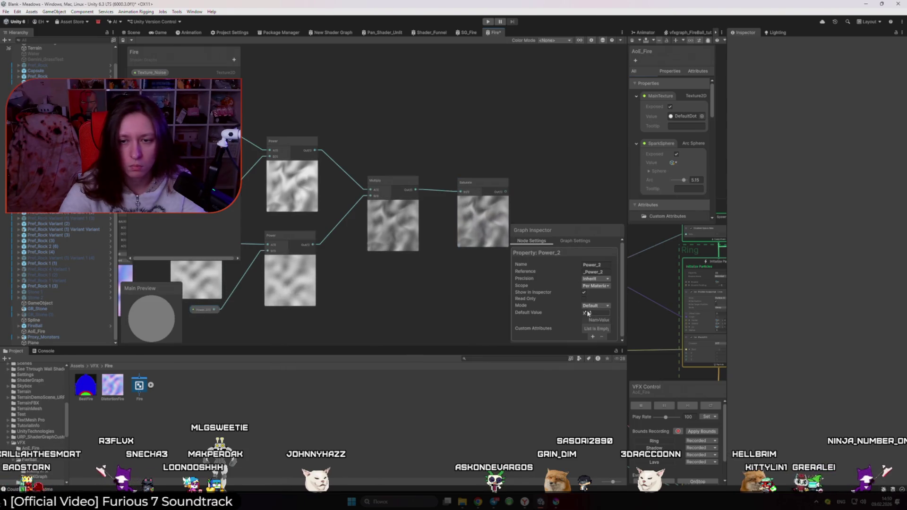
pyautogui.moveTo(589, 315); pyautogui.dragTo(517, 313)
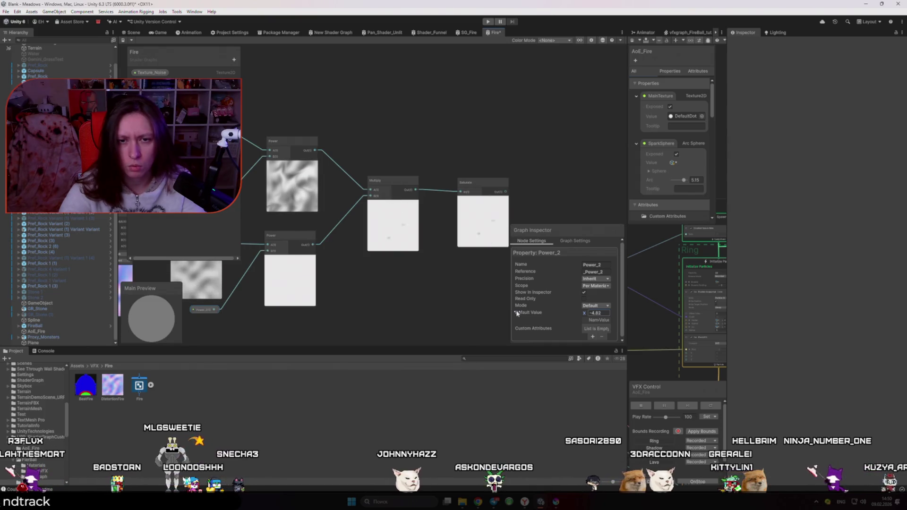
pyautogui.moveTo(517, 313)
pyautogui.mouseDown()
pyautogui.moveTo(605, 317)
pyautogui.moveTo(566, 313)
pyautogui.moveTo(586, 314)
pyautogui.mouseUp()
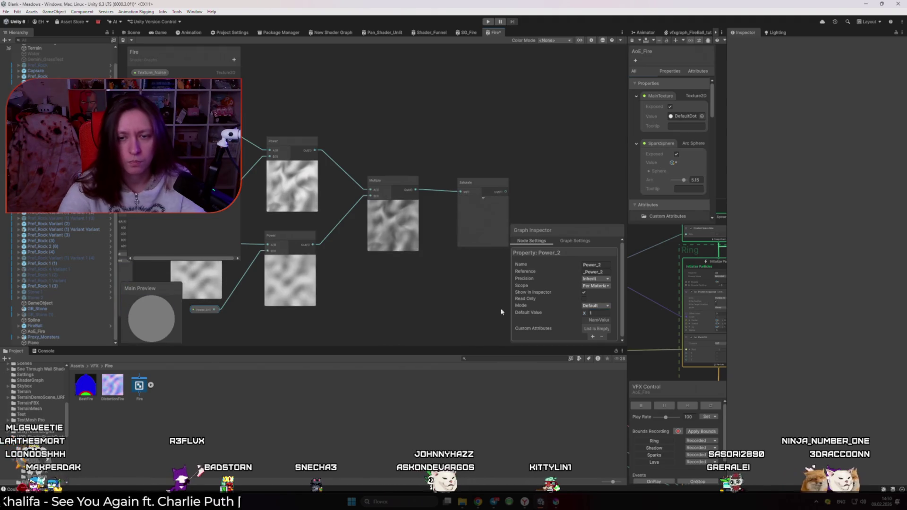
pyautogui.click(461, 284)
# - Zoom out to review the whole graph and the Saturate node's settings
pyautogui.scroll(-3, 482, 298)
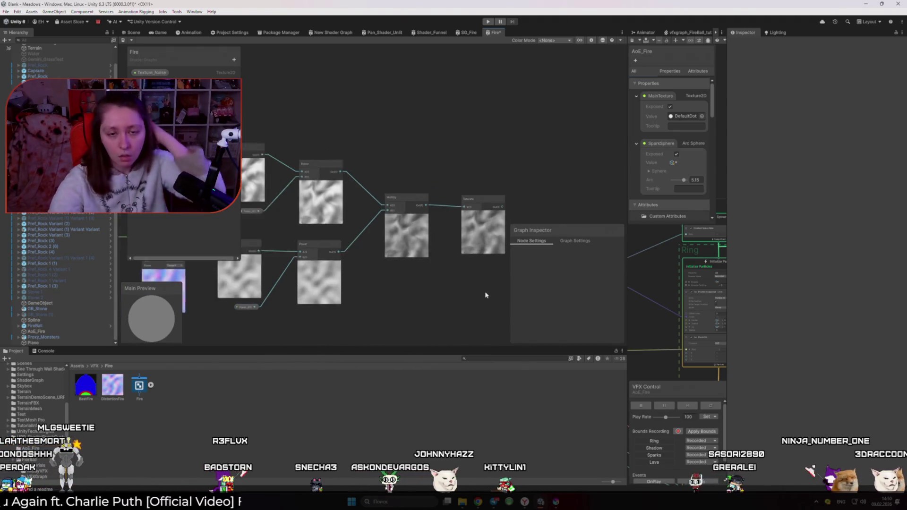
pyautogui.click(409, 199)
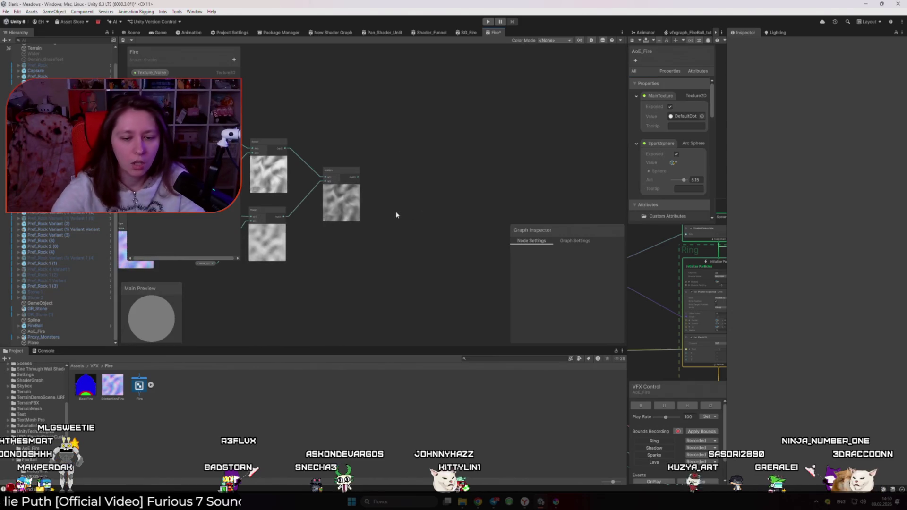
pyautogui.scroll(-5, 468, 255)
pyautogui.scroll(-1, 457, 233)
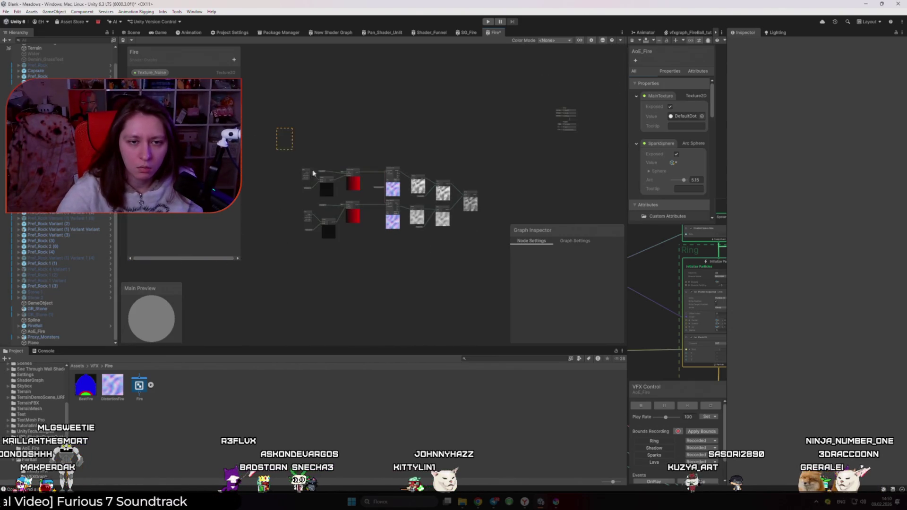
pyautogui.hotkey('ctrl', 'a')
pyautogui.scroll(5, 442, 186)
pyautogui.click(467, 118)
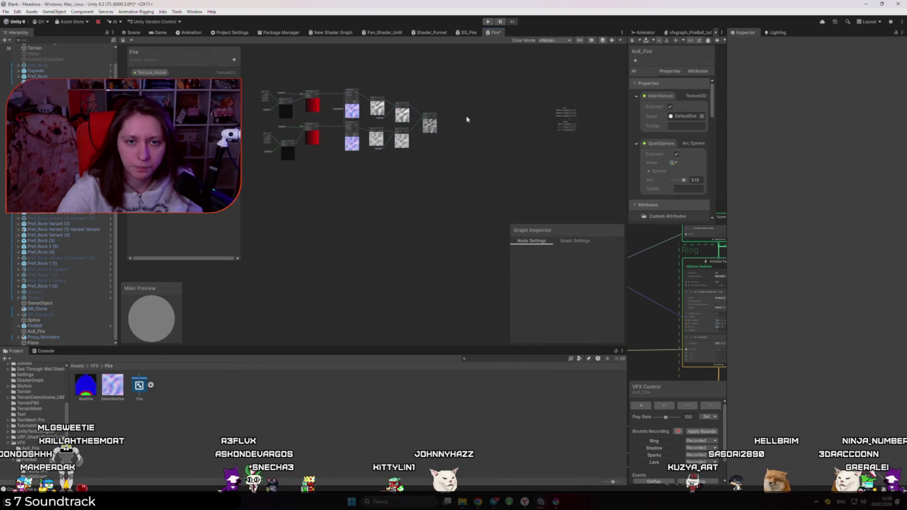
pyautogui.moveTo(451, 156); pyautogui.dragTo(455, 206)
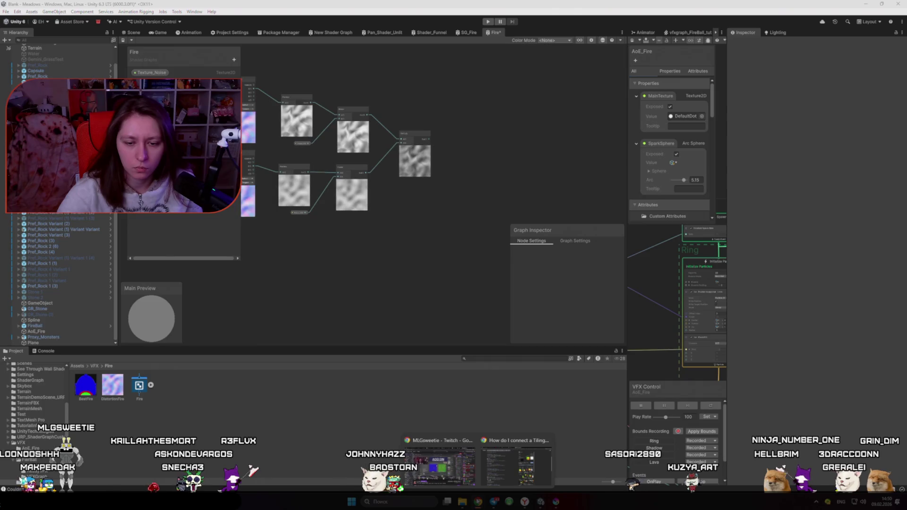
# - Play the Stylized VFX in RIME talk to its UV Modification slide, pause, and return to Unity
pyautogui.click(513, 490)
pyautogui.click(447, 337)
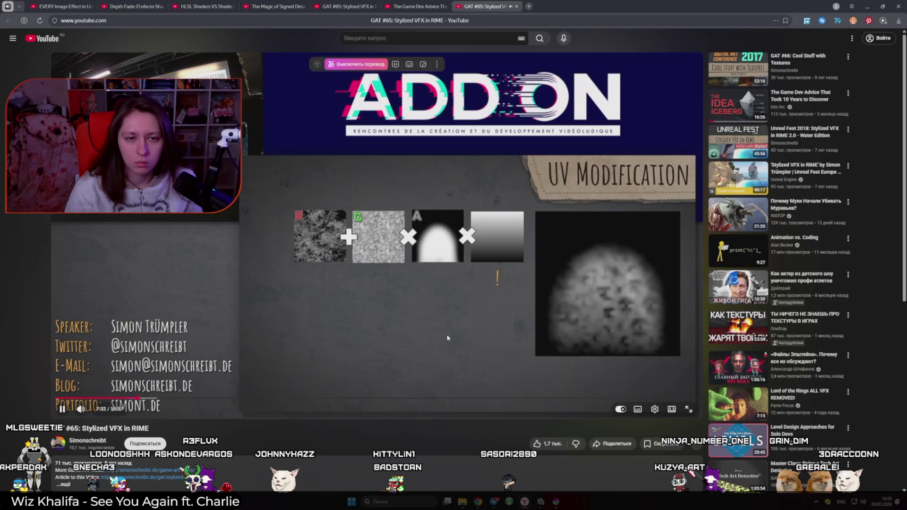
pyautogui.click(331, 243)
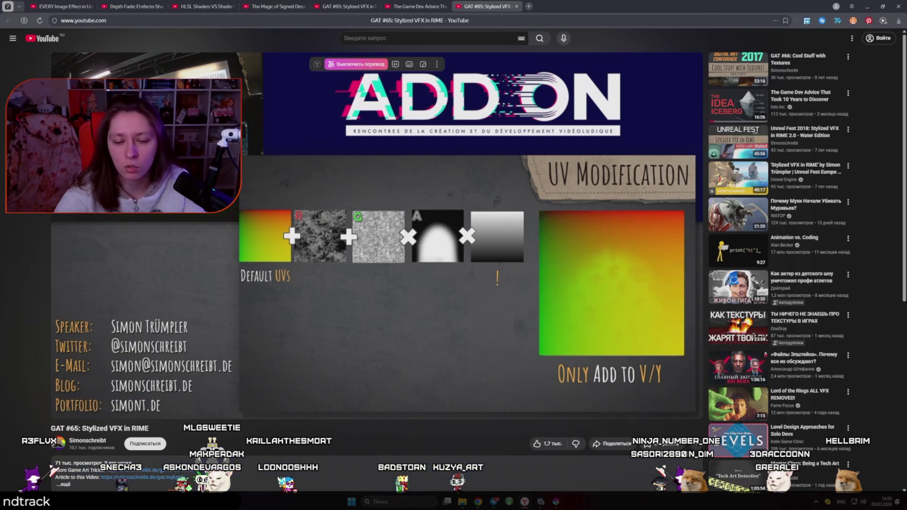
pyautogui.hotkey('alt', 'Tab')
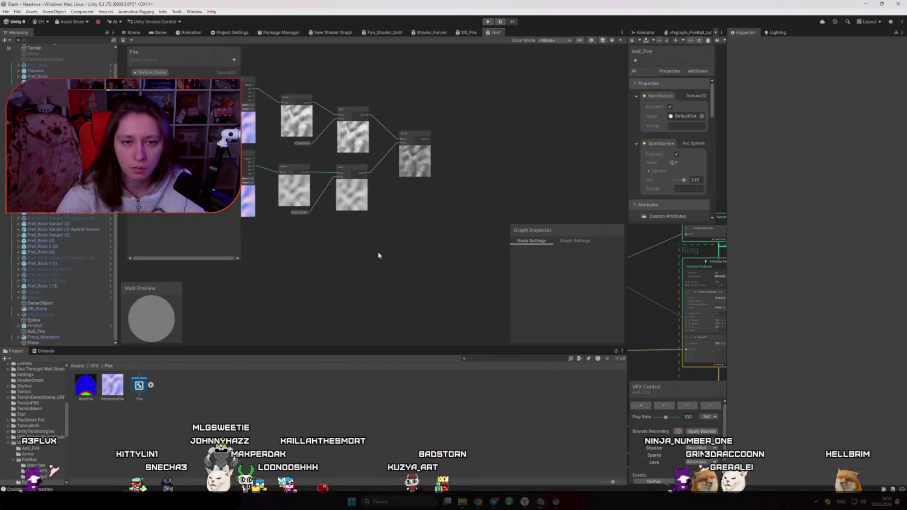
# - Add a Sample Texture 2D node above the existing samplers
pyautogui.moveTo(379, 256); pyautogui.dragTo(436, 318)
pyautogui.press('space')
pyautogui.write('Sam')
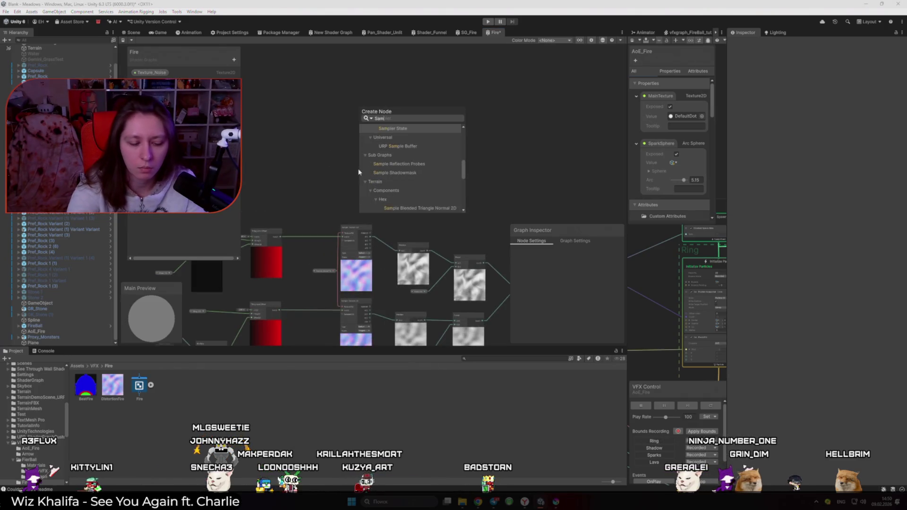
pyautogui.write('ple')
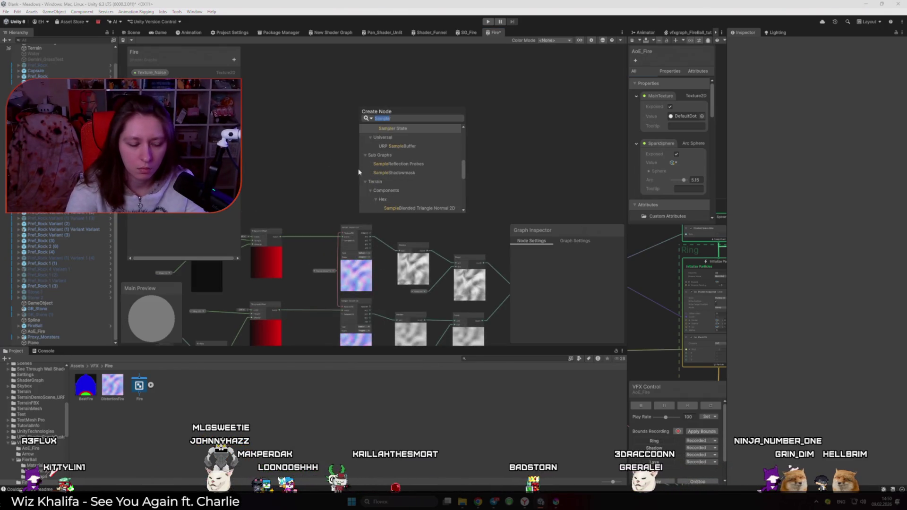
pyautogui.press('BackSpace')
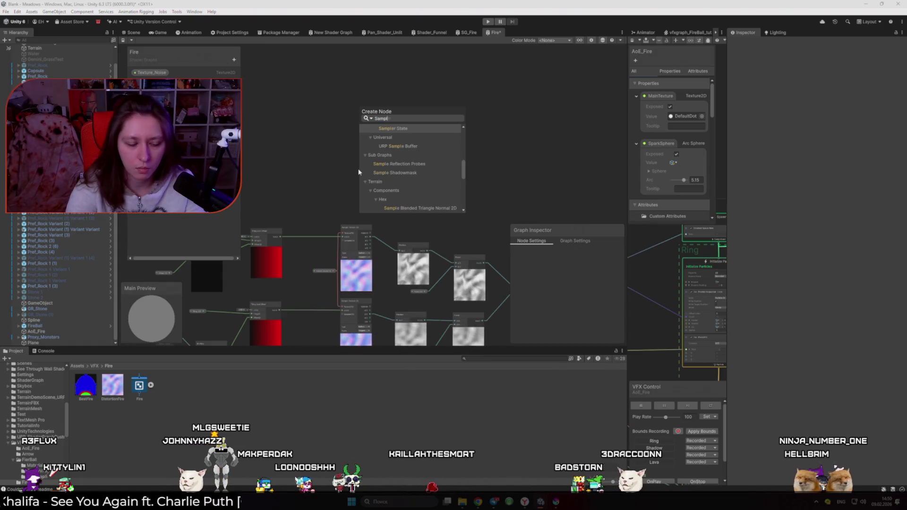
pyautogui.write('e texture')
pyautogui.press('Return')
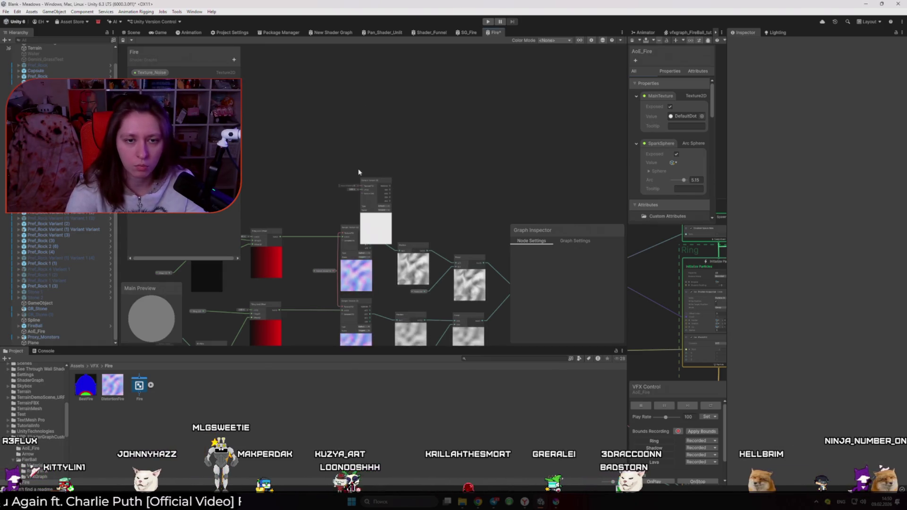
pyautogui.moveTo(374, 186); pyautogui.dragTo(352, 143)
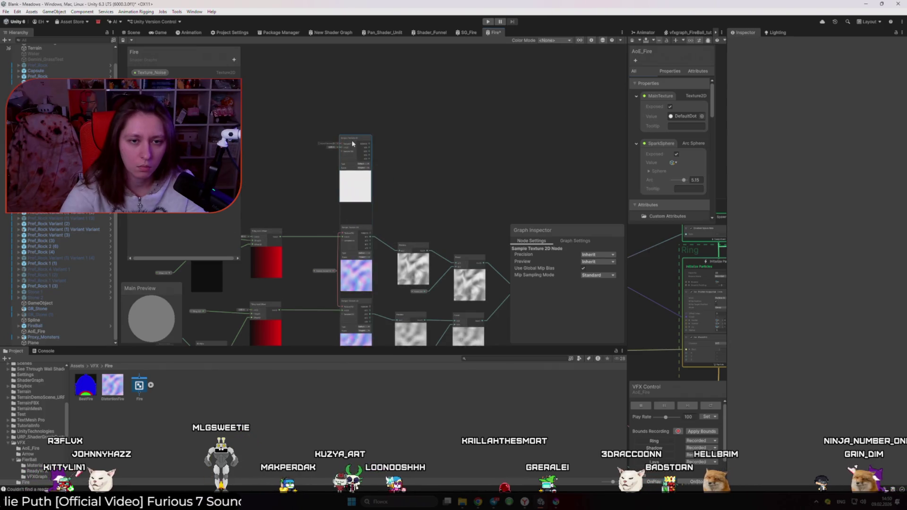
# - Create a Texture 2D property named Texture_Shape for the new sampler
pyautogui.click(234, 60)
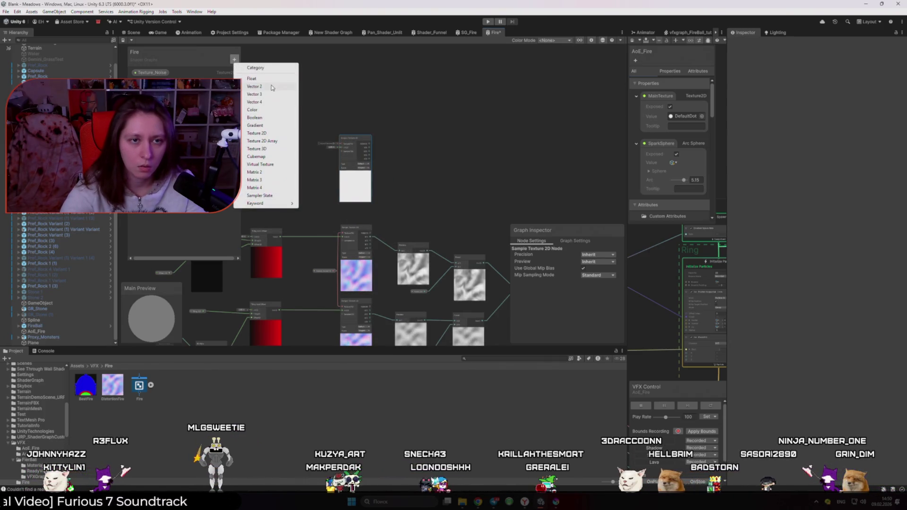
pyautogui.click(263, 135)
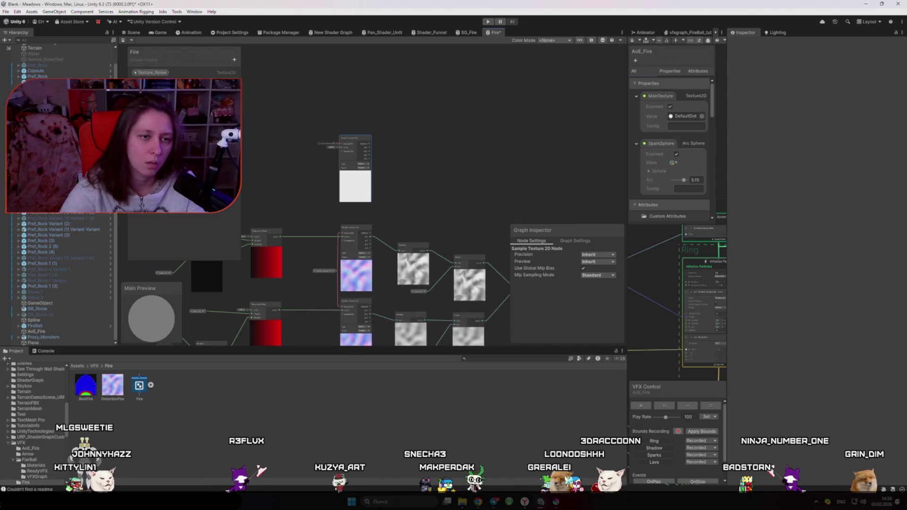
pyautogui.click(151, 83)
pyautogui.moveTo(317, 125); pyautogui.dragTo(378, 133)
pyautogui.scroll(3, 378, 133)
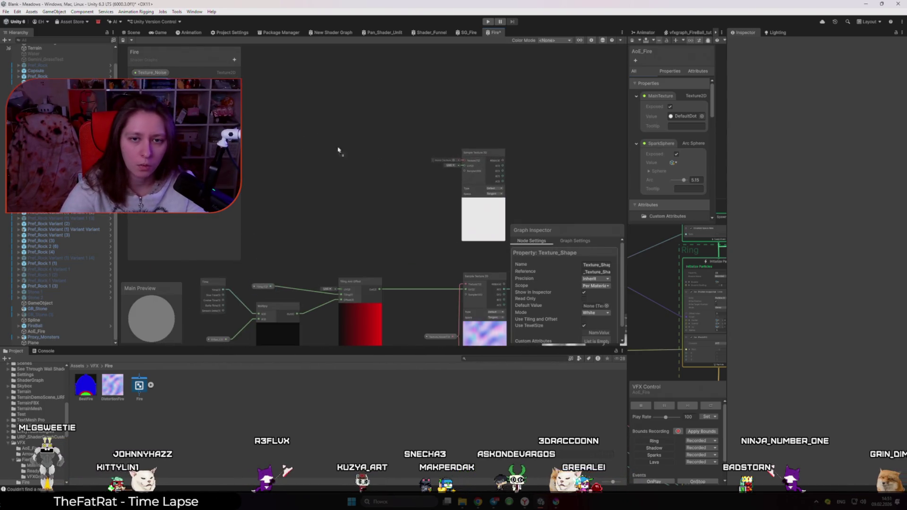
# - Place Texture_Shape beside the sampler with BestFire as default, then go to the browser
pyautogui.moveTo(442, 160); pyautogui.dragTo(354, 153)
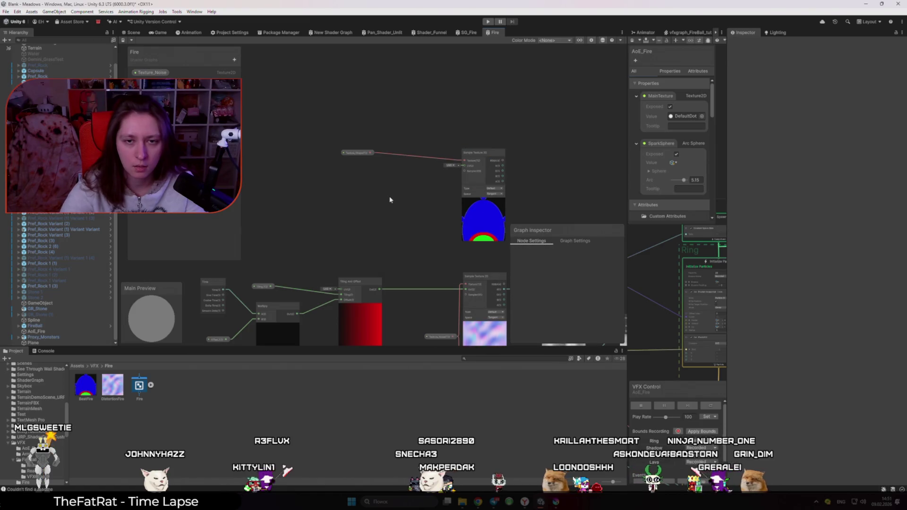
pyautogui.scroll(-3, 390, 199)
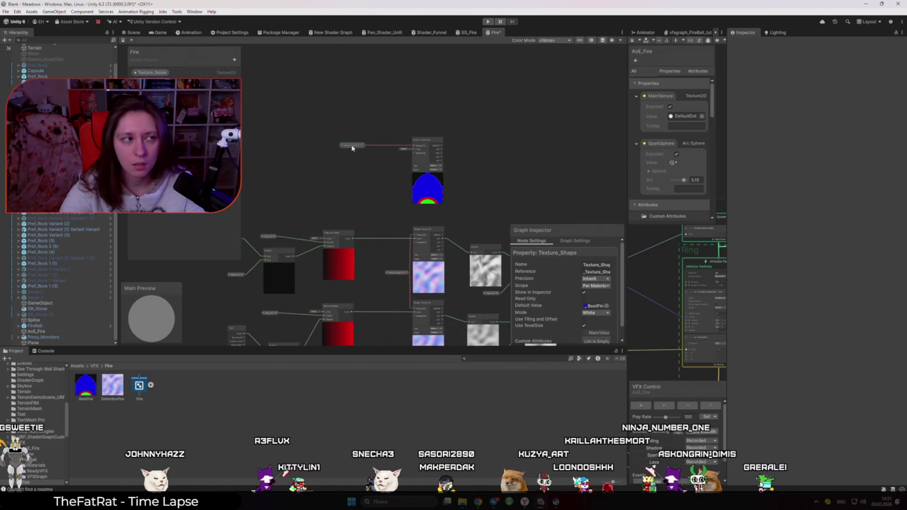
pyautogui.scroll(-2, 419, 129)
pyautogui.hotkey('alt', 'Tab')
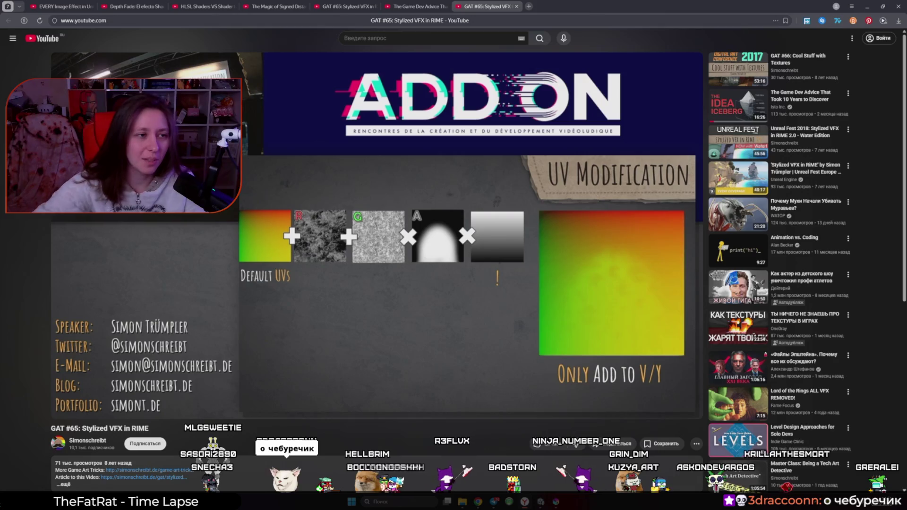
# - Leave the talk's UV Modification section and return to the Unity Fire graph
pyautogui.hotkey('alt', 'Tab')
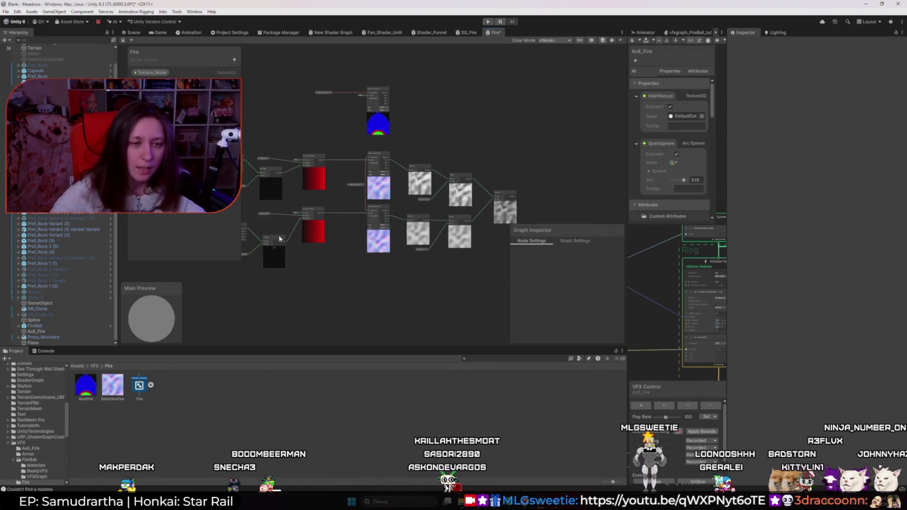
pyautogui.scroll(2, 346, 246)
pyautogui.moveTo(346, 246); pyautogui.dragTo(363, 255)
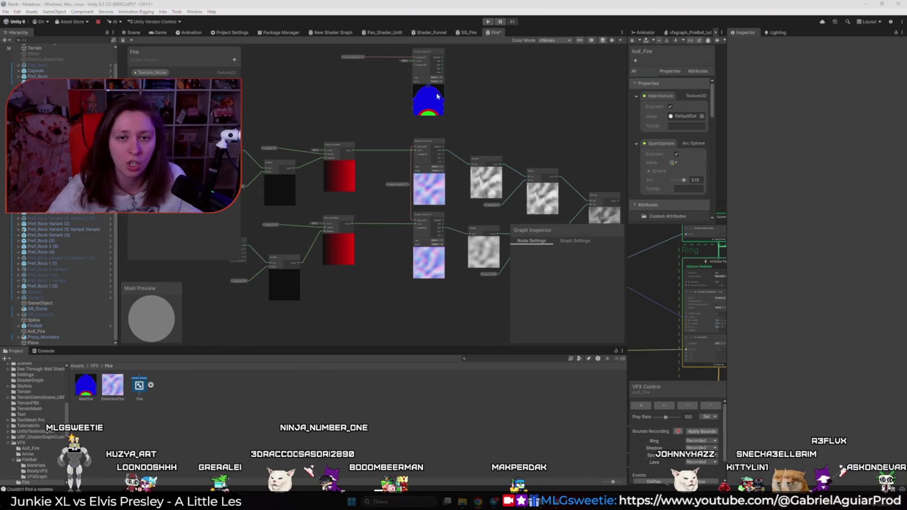
# - Show the Graph Settings to review the Unlit material, Opaque surface type and Alpha Clipping options
pyautogui.moveTo(668, 299); pyautogui.dragTo(603, 289)
pyautogui.click(574, 242)
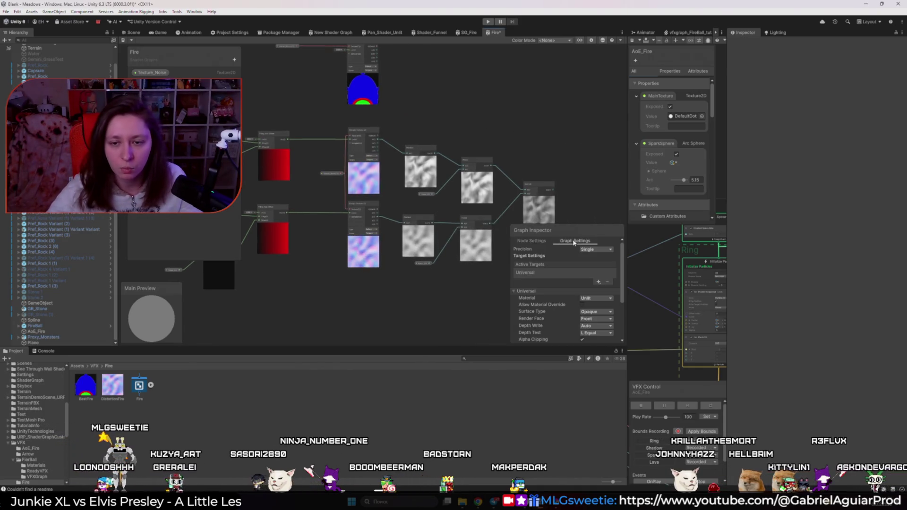
pyautogui.scroll(-5, 557, 305)
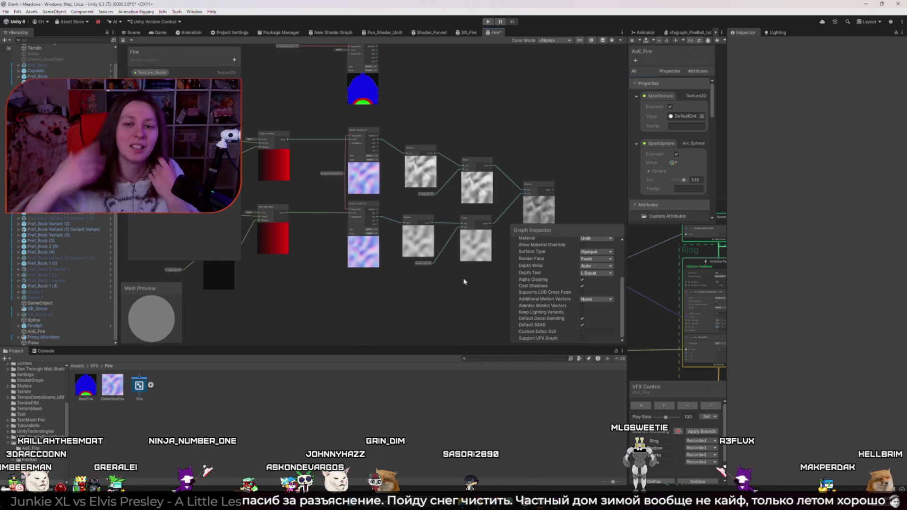
pyautogui.scroll(3, 394, 103)
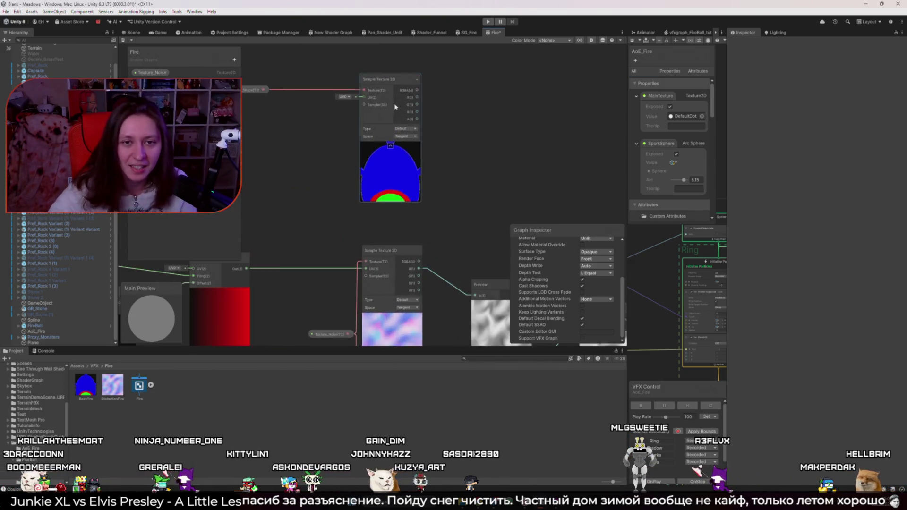
pyautogui.scroll(-2, 459, 140)
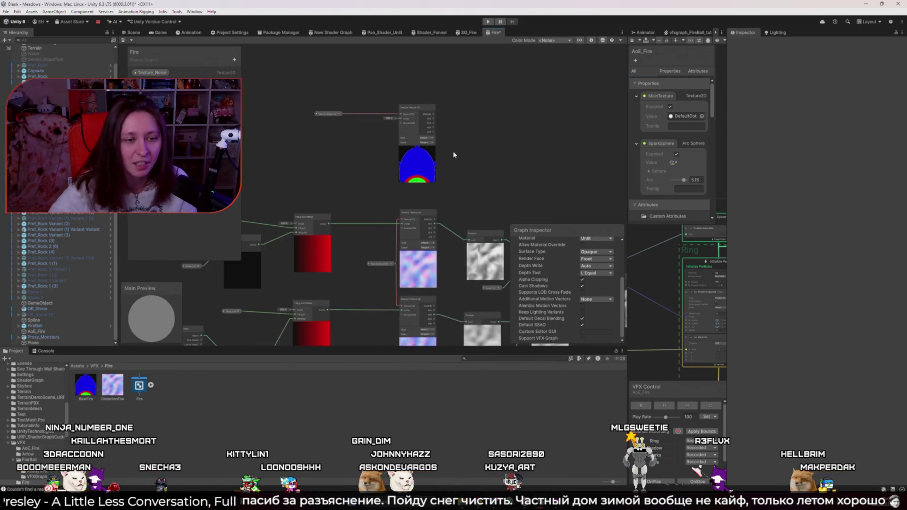
# - Add a Multiply node that combines the BestFire shape texture with the distorted noise
pyautogui.scroll(2, 459, 161)
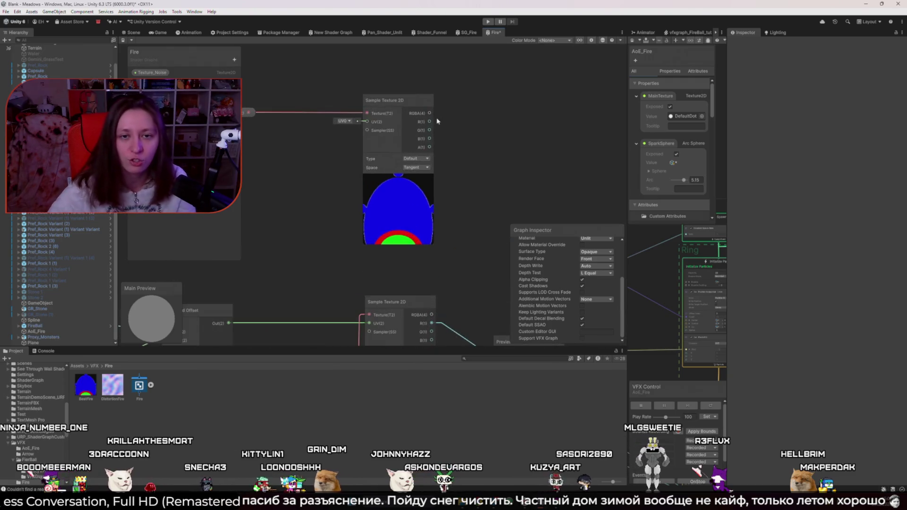
pyautogui.scroll(-5, 449, 125)
pyautogui.moveTo(406, 162); pyautogui.dragTo(355, 158)
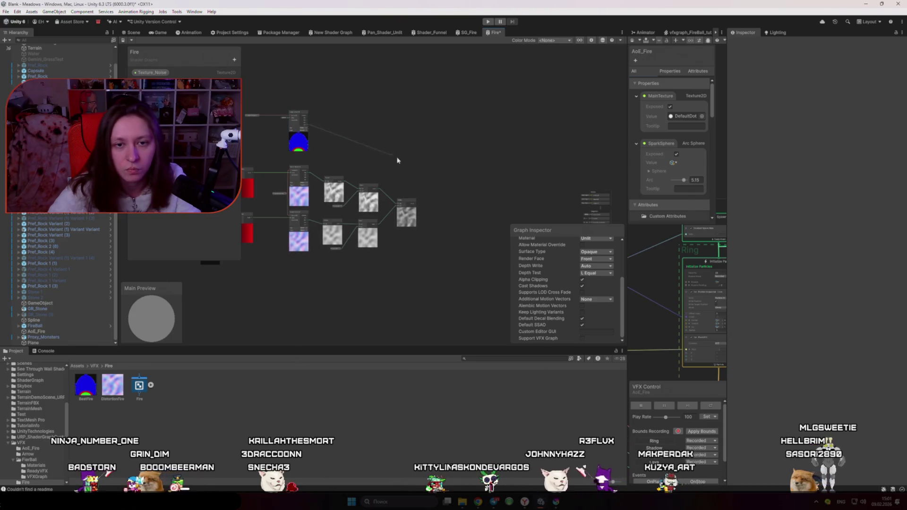
pyautogui.press('space')
pyautogui.write('mul')
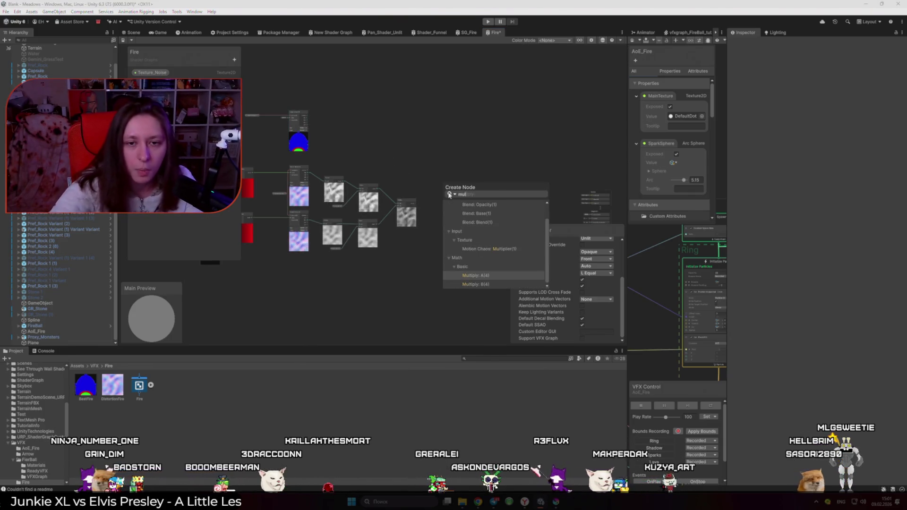
pyautogui.press('Return')
pyautogui.scroll(3, 457, 221)
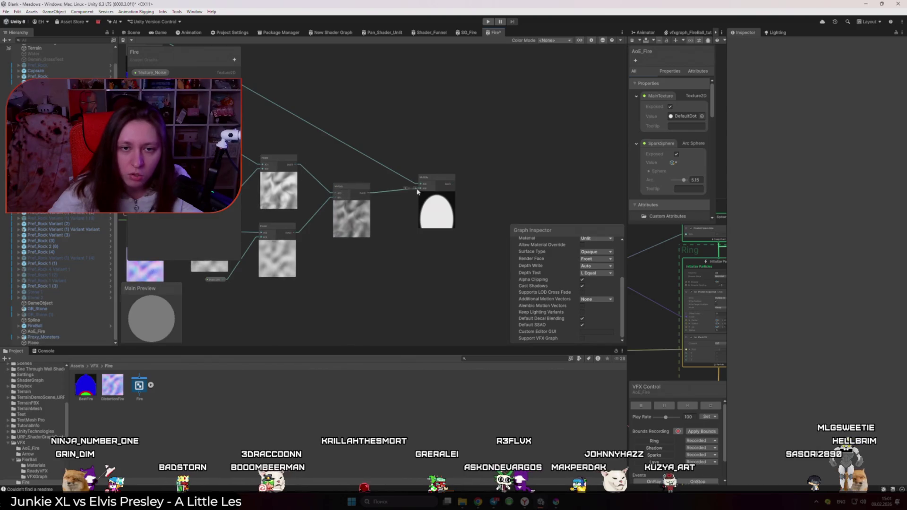
pyautogui.moveTo(417, 191); pyautogui.dragTo(418, 189)
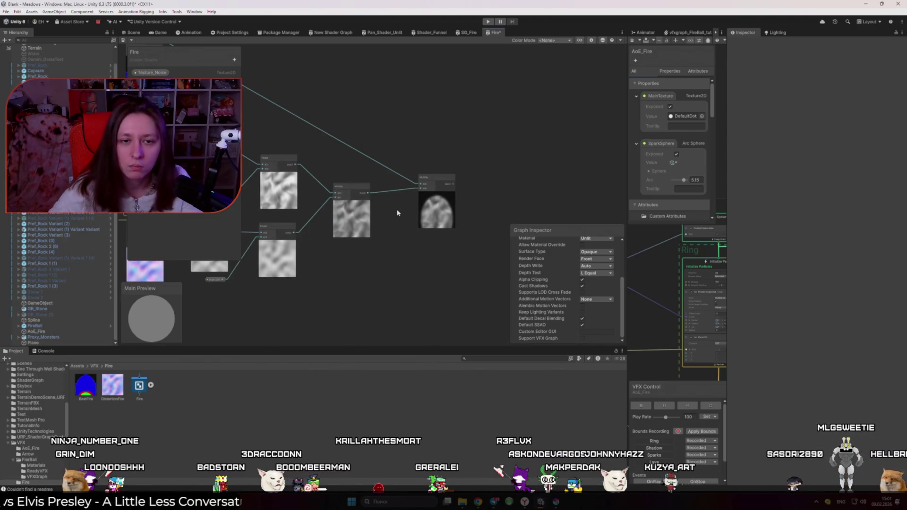
pyautogui.hotkey('alt', 'Tab')
pyautogui.hotkey('alt', 'Tab')
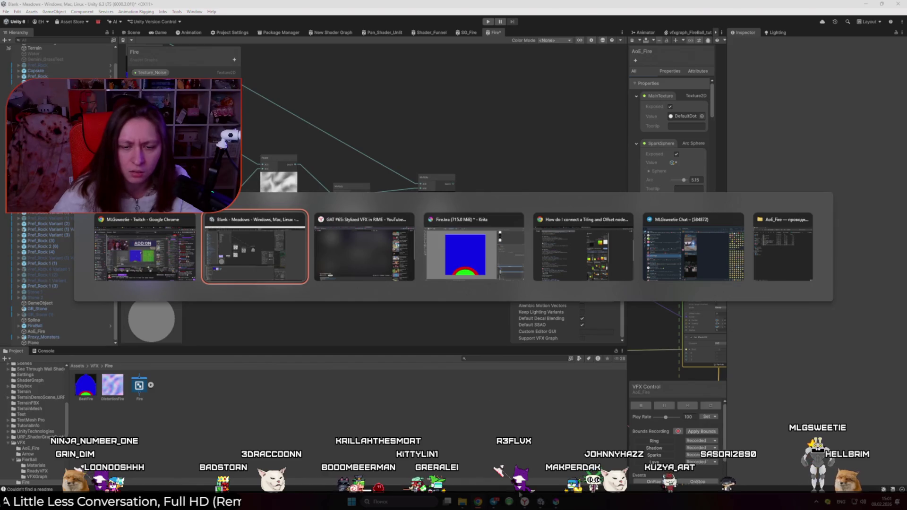
pyautogui.hotkey('alt', 'Tab')
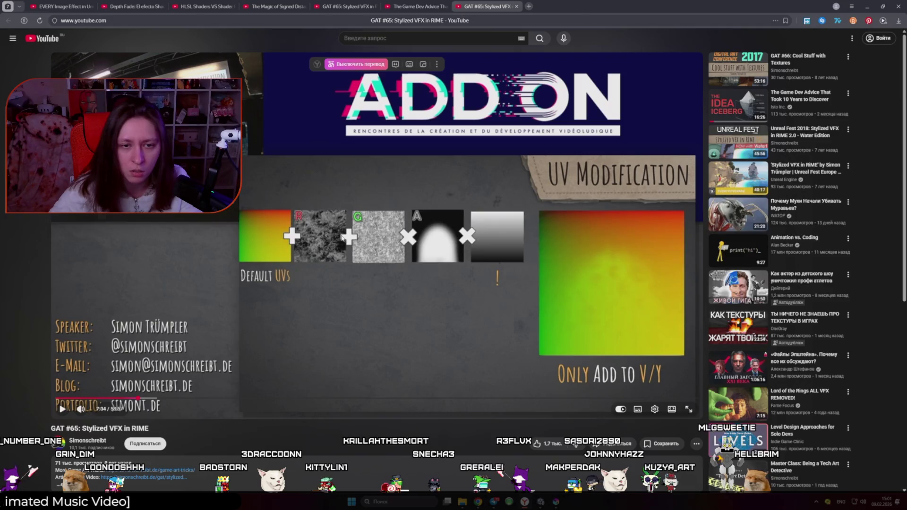
# - Glance at the talk's UV Modification slide, then return to the Fire graph's node search
pyautogui.hotkey('alt', 'Tab')
pyautogui.hotkey('alt', 'Tab')
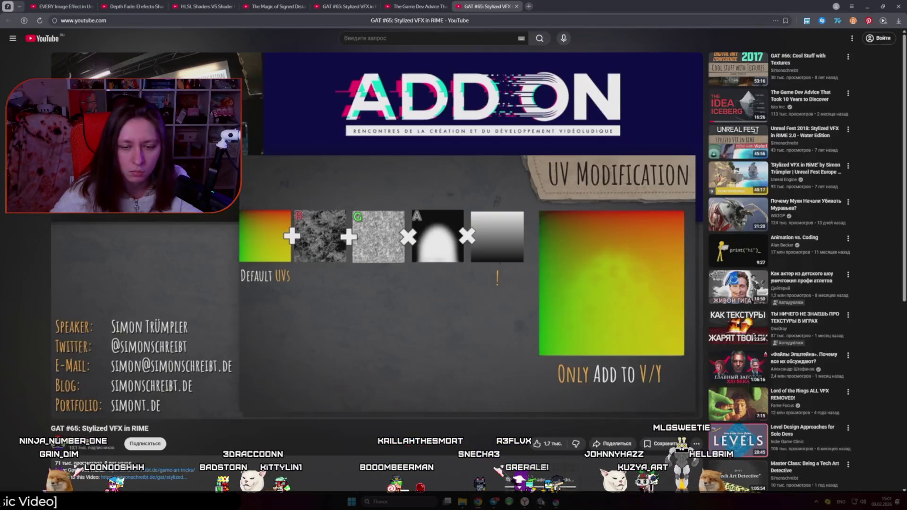
pyautogui.hotkey('alt', 'Tab')
pyautogui.press('space')
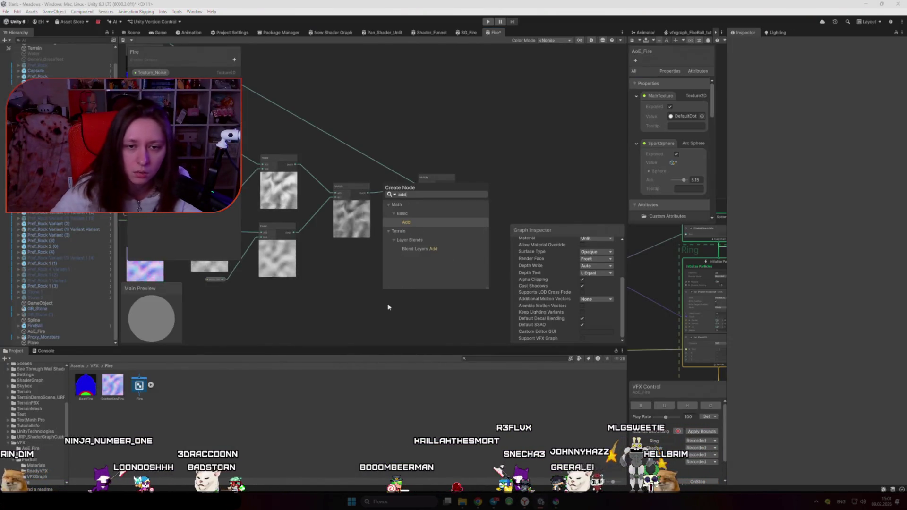
# - Add an Add node and wire both Power results into its A and B inputs
pyautogui.press('Return')
pyautogui.press('space')
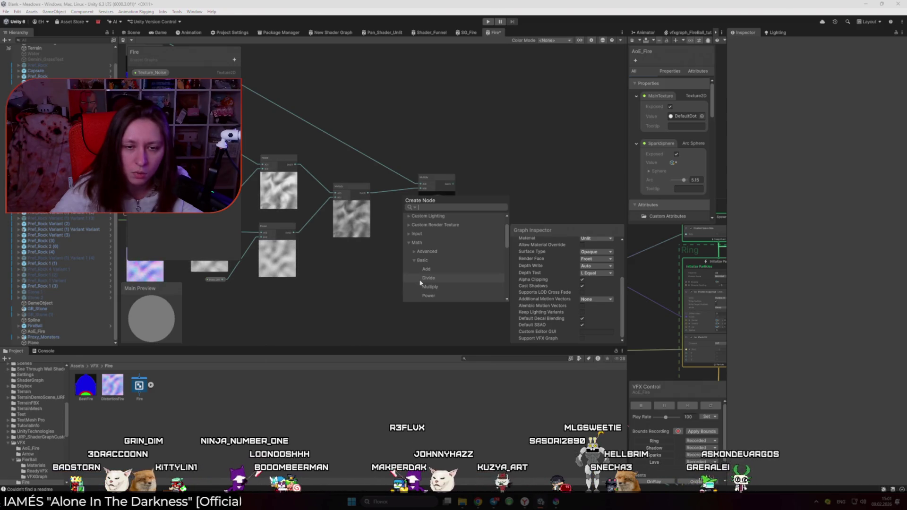
pyautogui.scroll(-1, 421, 283)
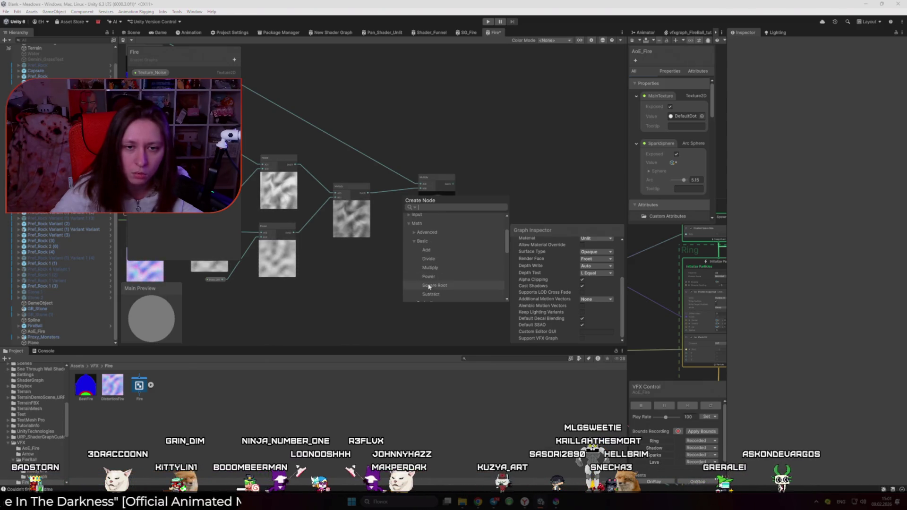
pyautogui.click(426, 250)
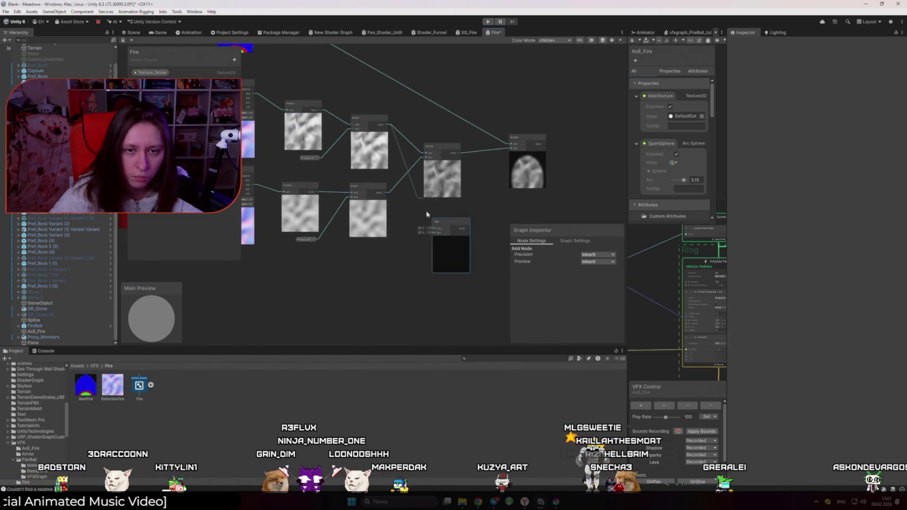
pyautogui.moveTo(430, 227); pyautogui.dragTo(434, 229)
pyautogui.moveTo(387, 192); pyautogui.dragTo(433, 232)
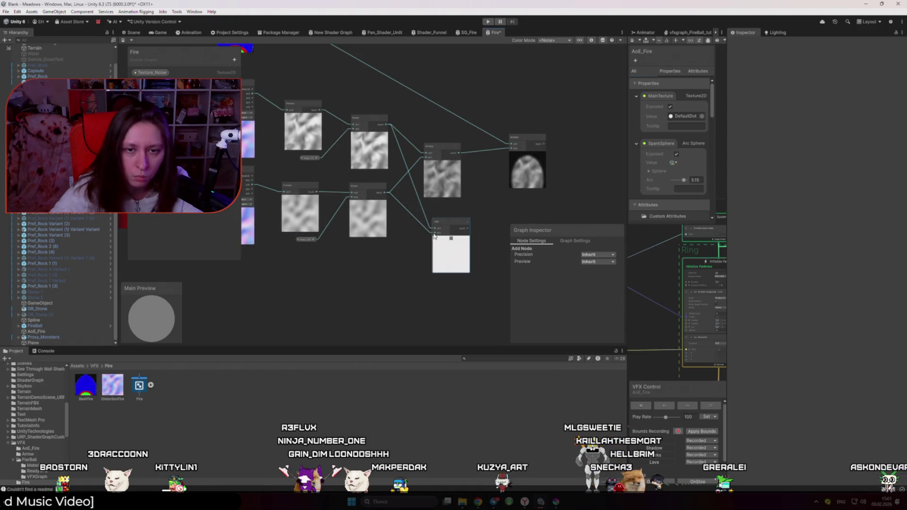
# - Set the Power_1 property's default value to 0.27
pyautogui.click(487, 284)
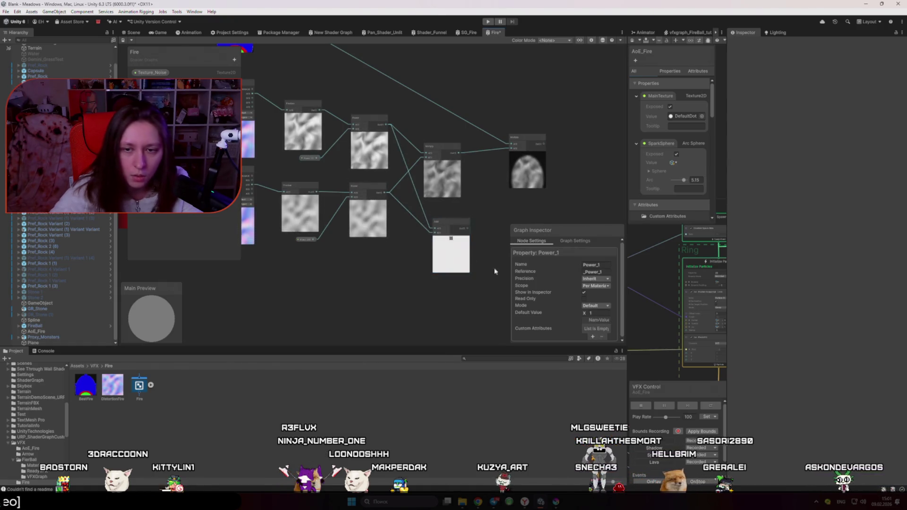
pyautogui.doubleClick(589, 313)
pyautogui.write('0.27')
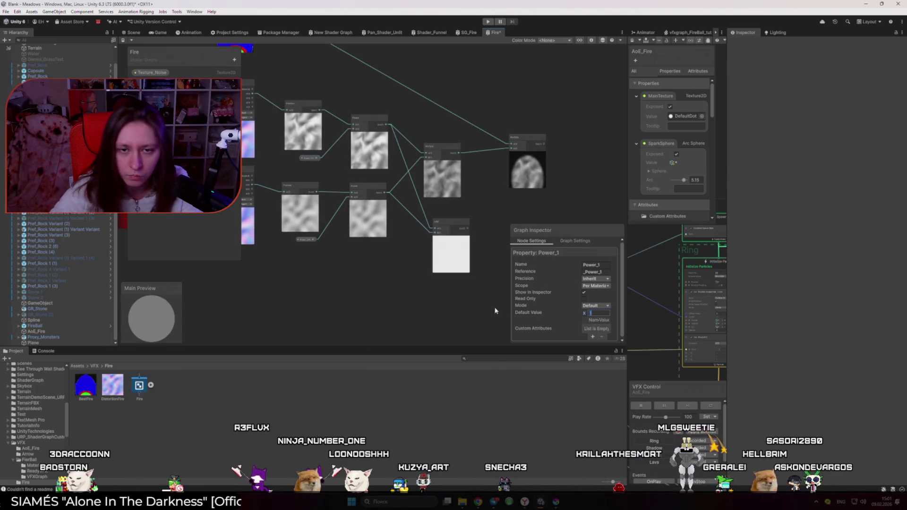
pyautogui.click(470, 308)
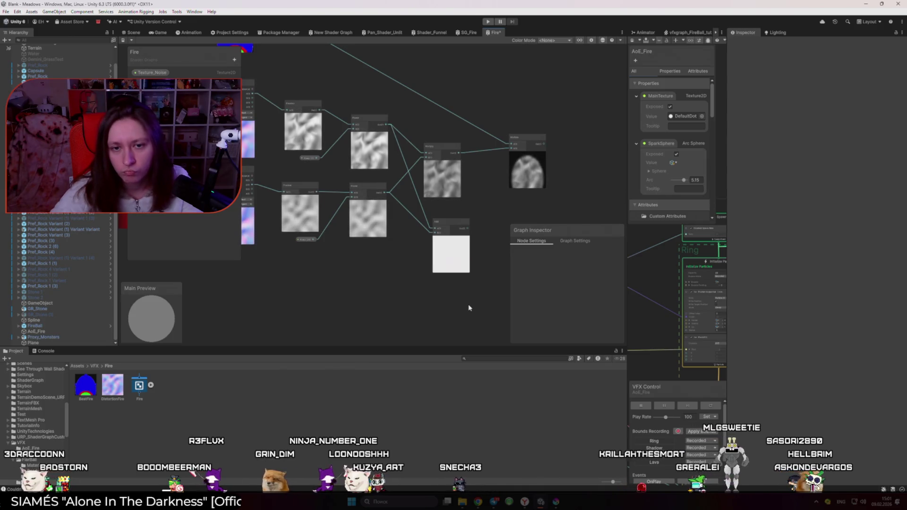
pyautogui.scroll(3, 458, 282)
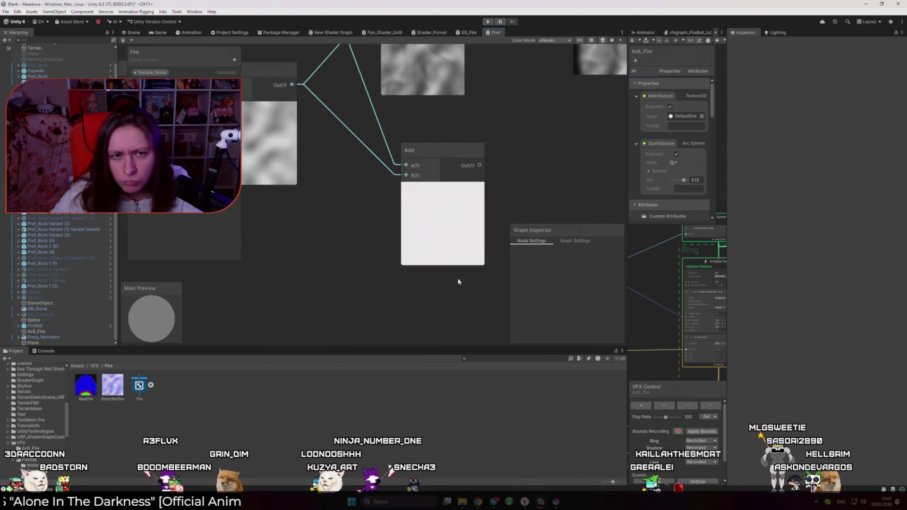
pyautogui.scroll(-1, 458, 282)
# - Disconnect the Add node's B input and drag its inline value down to about -0.7
pyautogui.click(412, 199)
pyautogui.press('Delete')
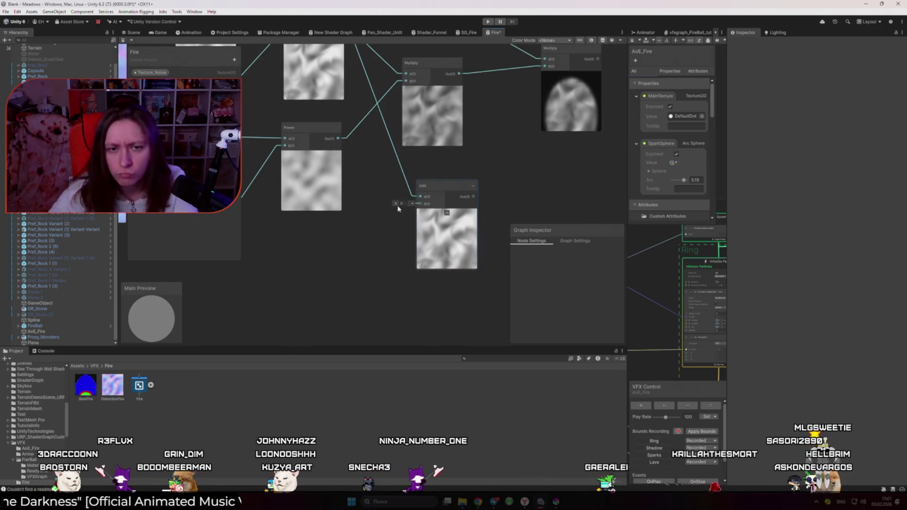
pyautogui.moveTo(401, 207); pyautogui.dragTo(387, 205)
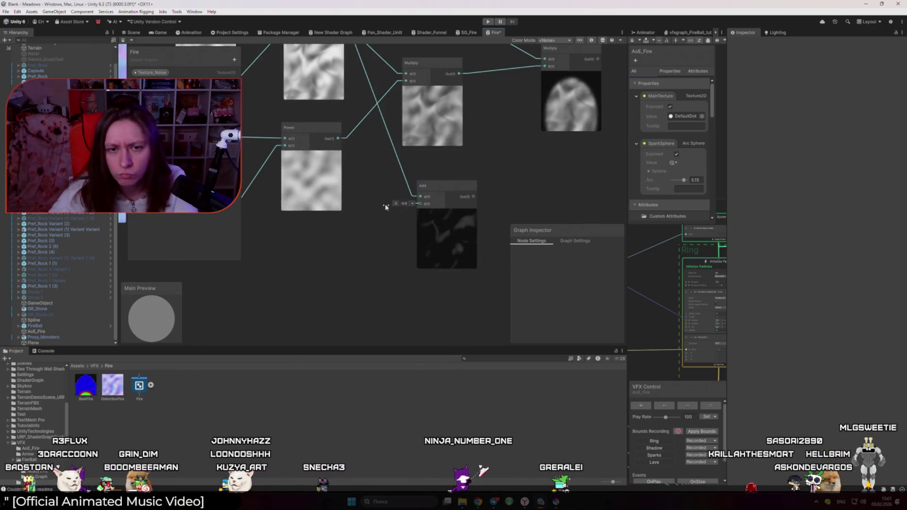
pyautogui.scroll(-2, 392, 211)
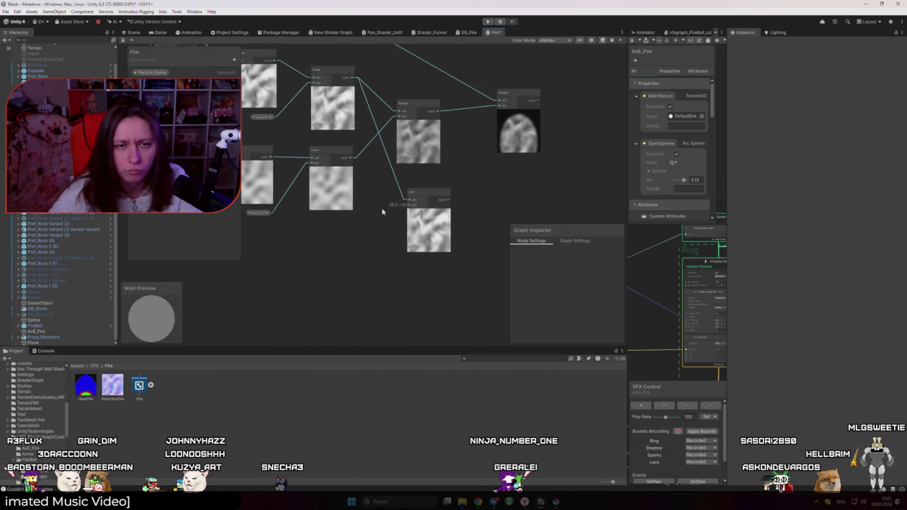
# - Set Power_2's default to 3 and Power_1's to 5, then rewire the lower Power into Add B
pyautogui.click(265, 213)
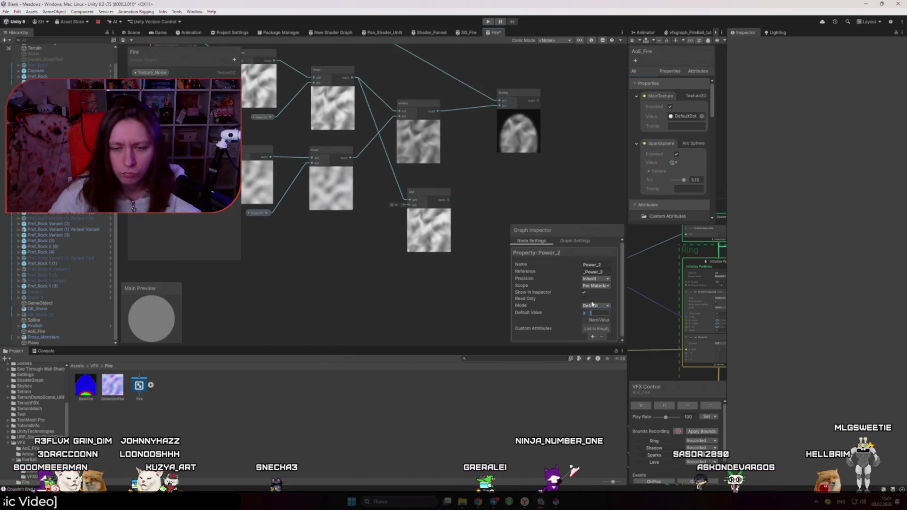
pyautogui.click(596, 313)
pyautogui.write('0.')
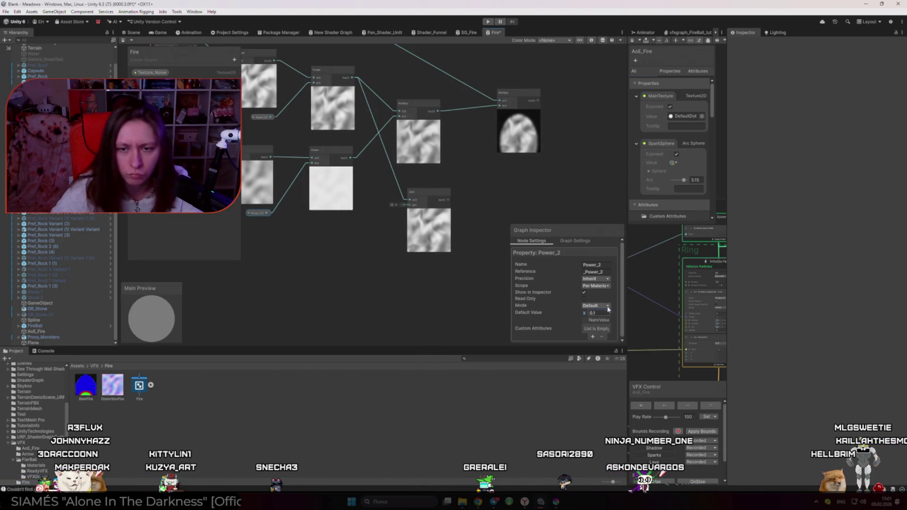
pyautogui.click(586, 313)
pyautogui.write('3')
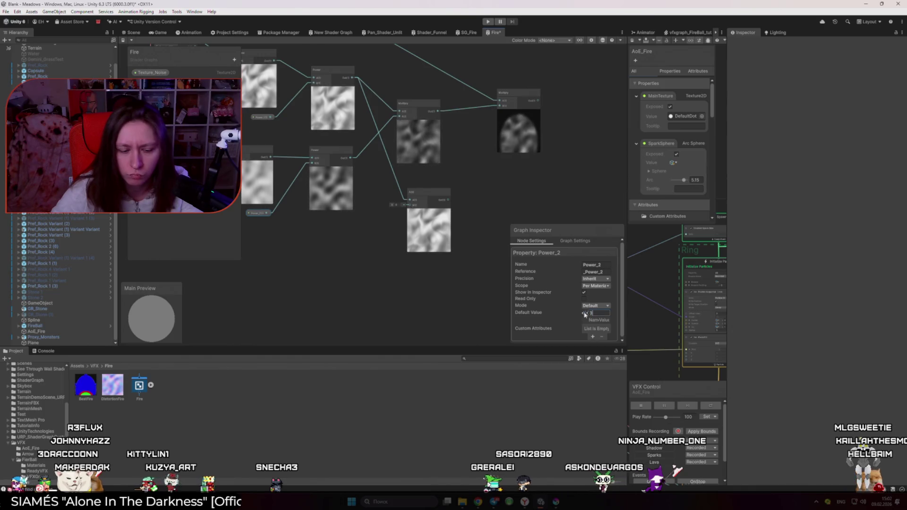
pyautogui.press('Return')
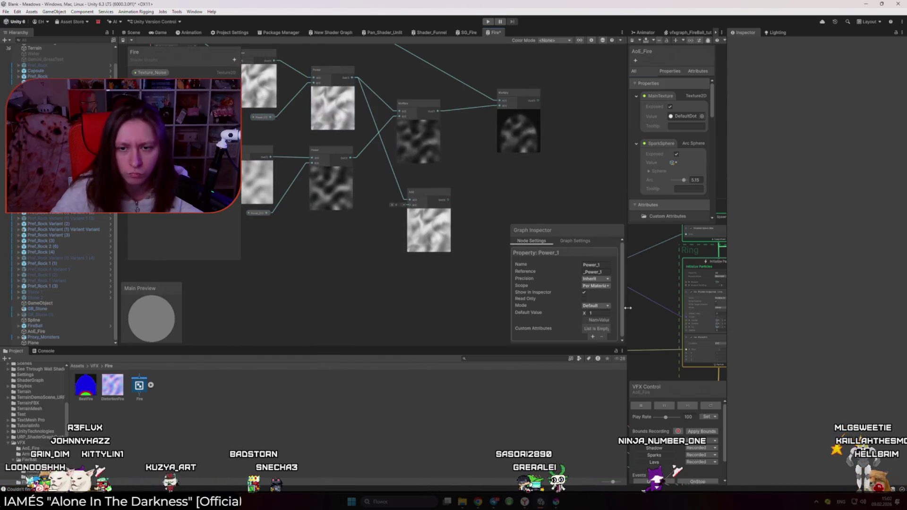
pyautogui.click(596, 314)
pyautogui.write('5')
pyautogui.moveTo(350, 157); pyautogui.dragTo(410, 206)
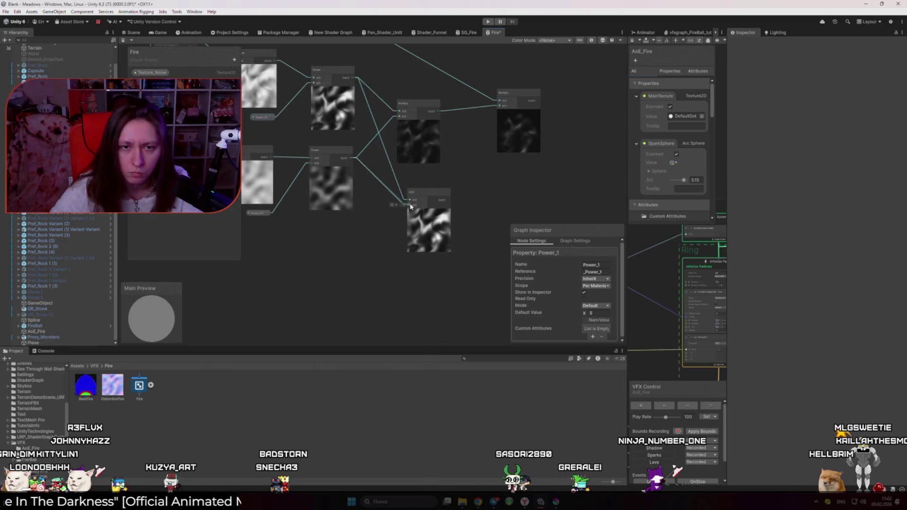
pyautogui.click(399, 284)
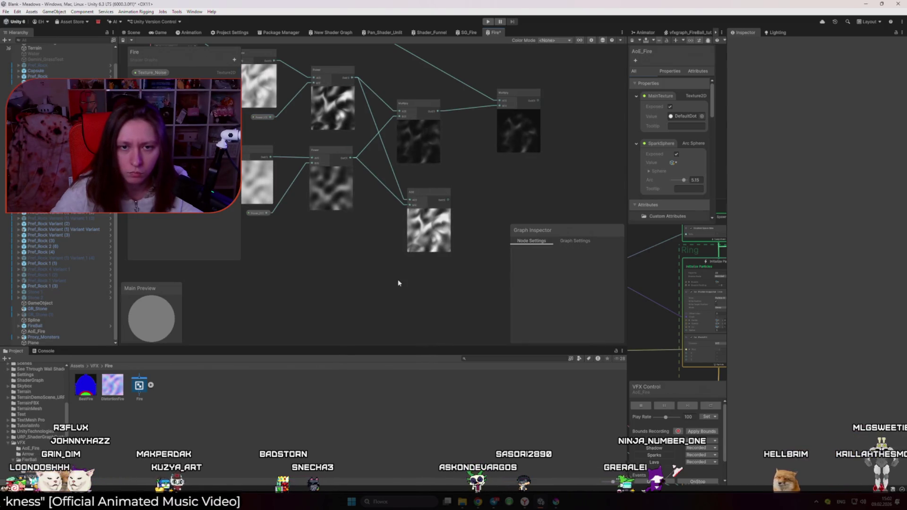
pyautogui.scroll(5, 434, 218)
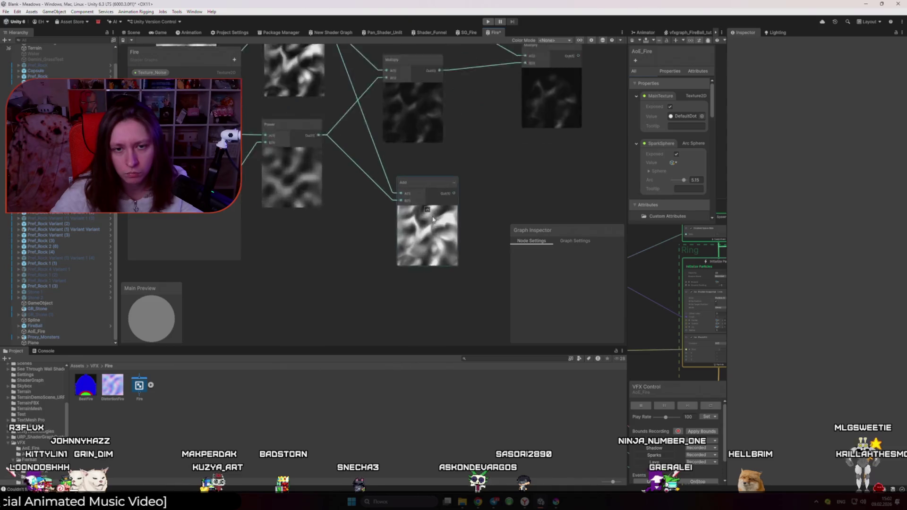
pyautogui.scroll(-3, 433, 218)
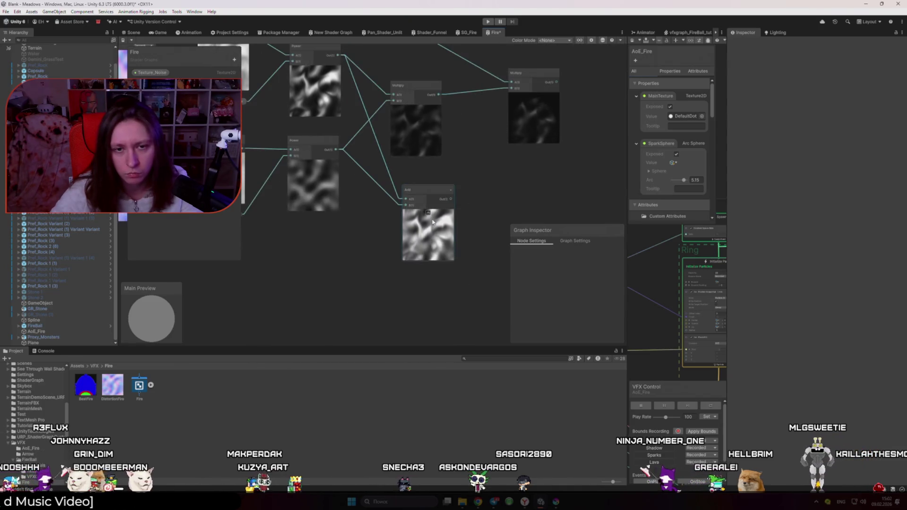
pyautogui.moveTo(500, 202); pyautogui.dragTo(499, 203)
pyautogui.write('sub')
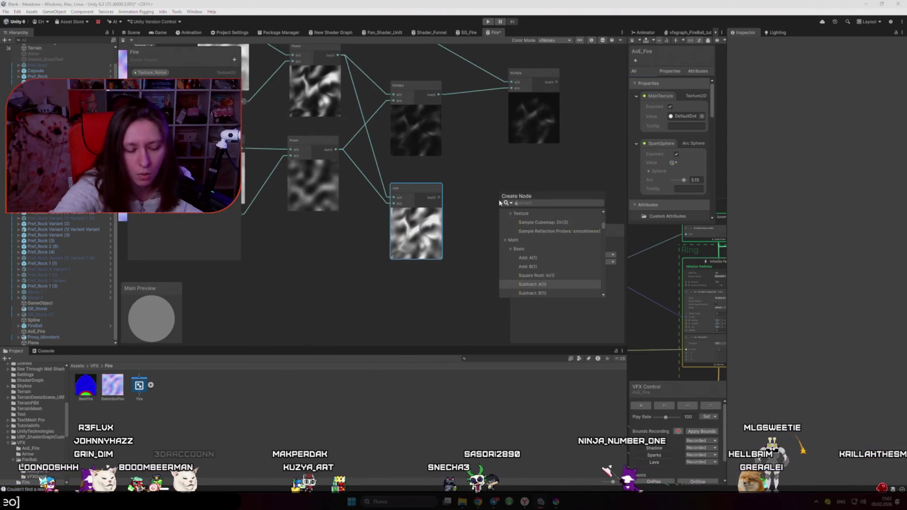
pyautogui.press('Return')
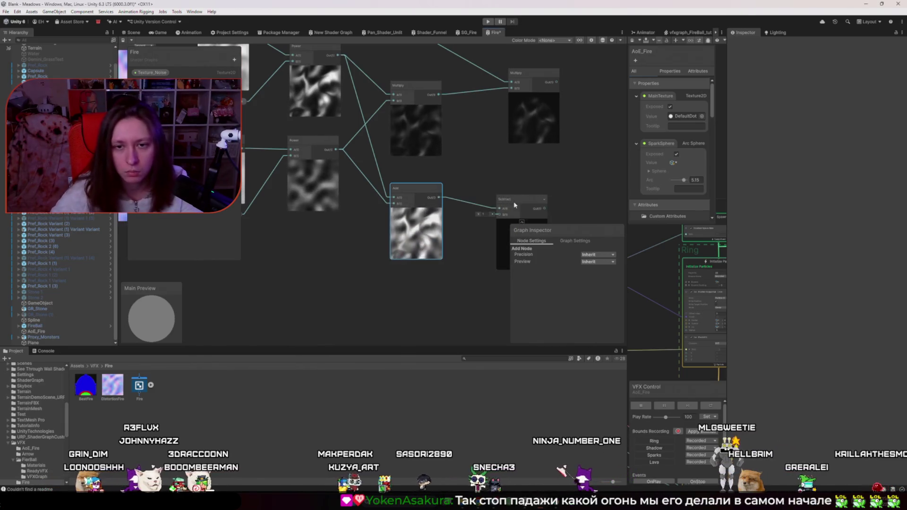
pyautogui.moveTo(459, 199); pyautogui.dragTo(445, 199)
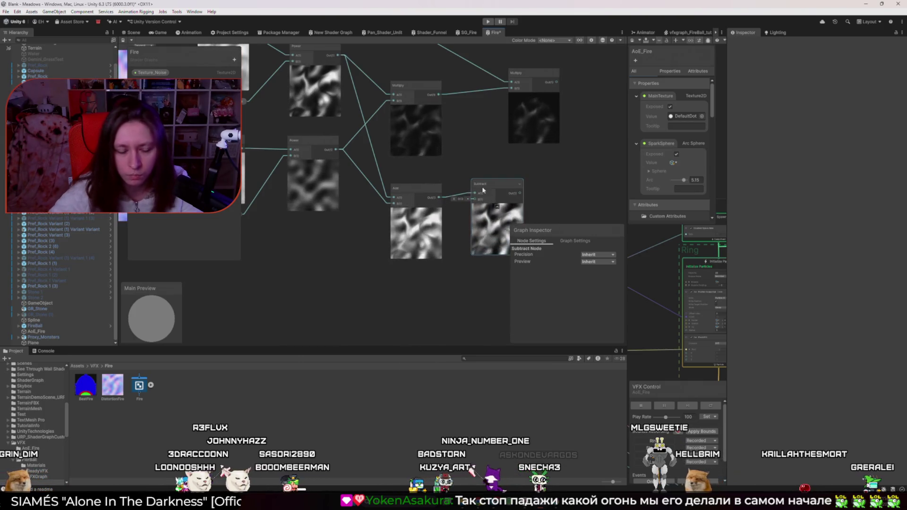
pyautogui.press('Delete')
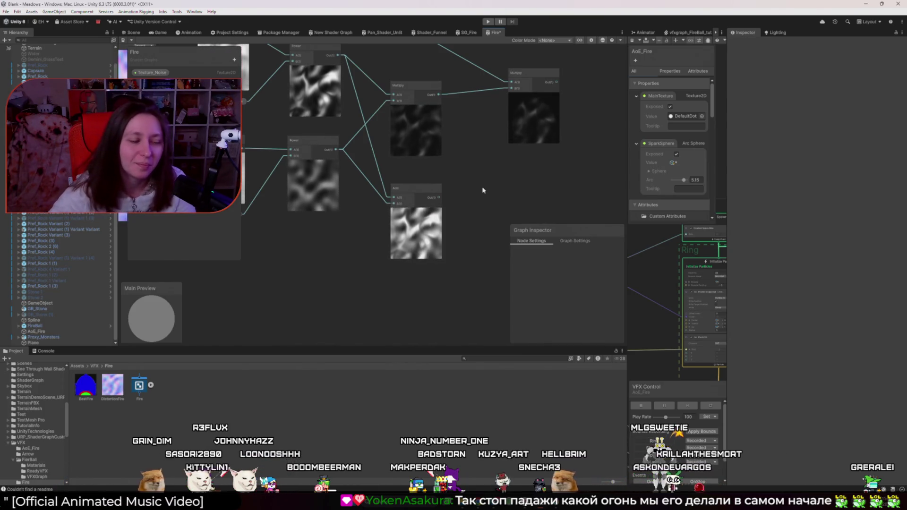
pyautogui.scroll(-2, 380, 142)
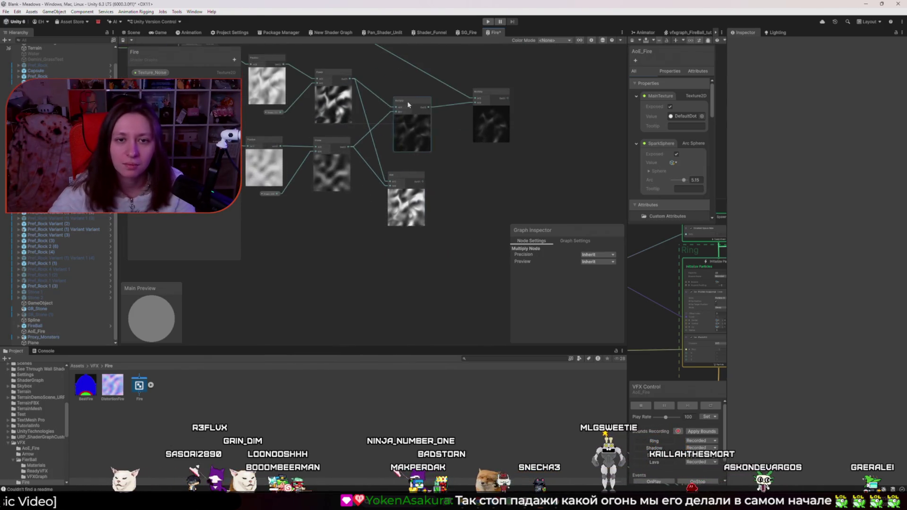
pyautogui.moveTo(407, 101); pyautogui.dragTo(420, 102)
pyautogui.click(468, 176)
pyautogui.moveTo(411, 176); pyautogui.dragTo(405, 174)
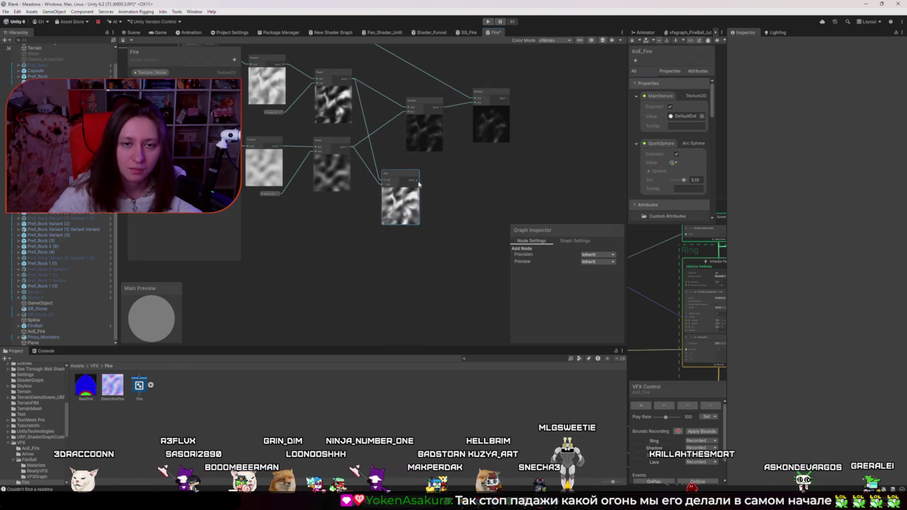
pyautogui.press('space')
pyautogui.write('su')
pyautogui.press('Return')
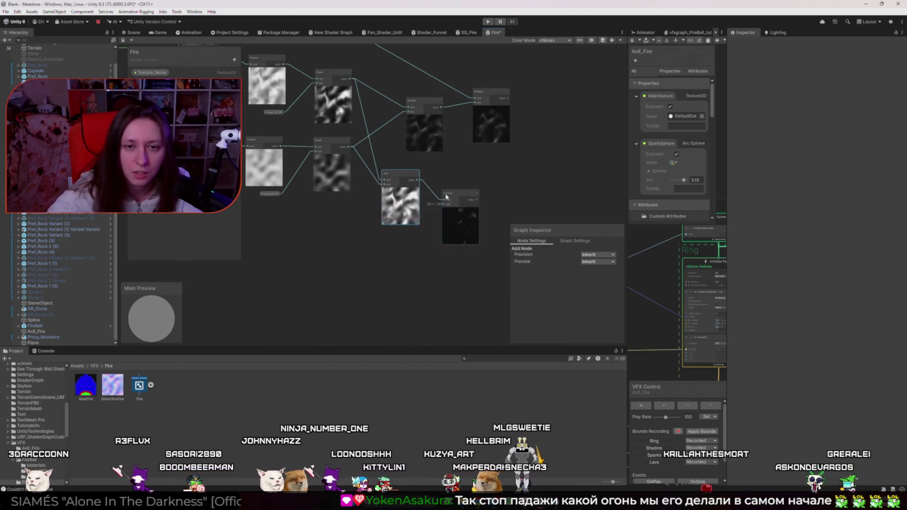
pyautogui.scroll(3, 449, 192)
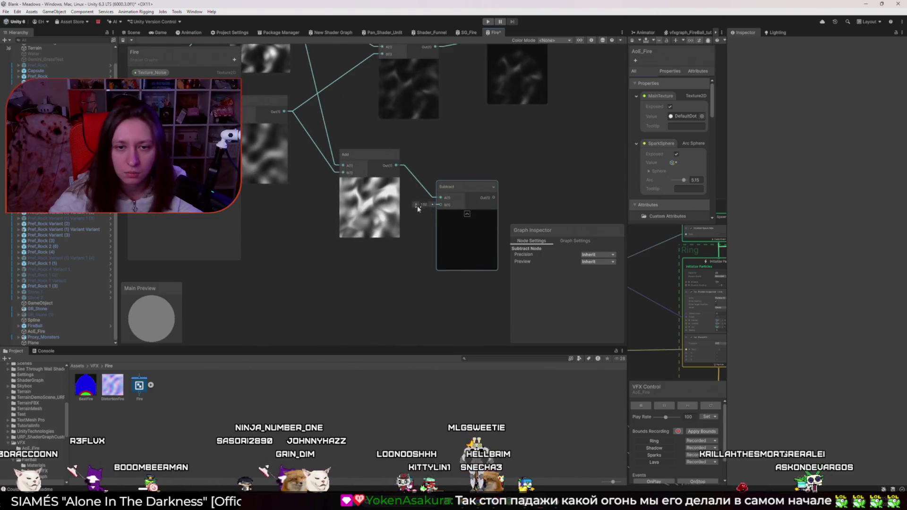
pyautogui.moveTo(403, 206); pyautogui.dragTo(401, 206)
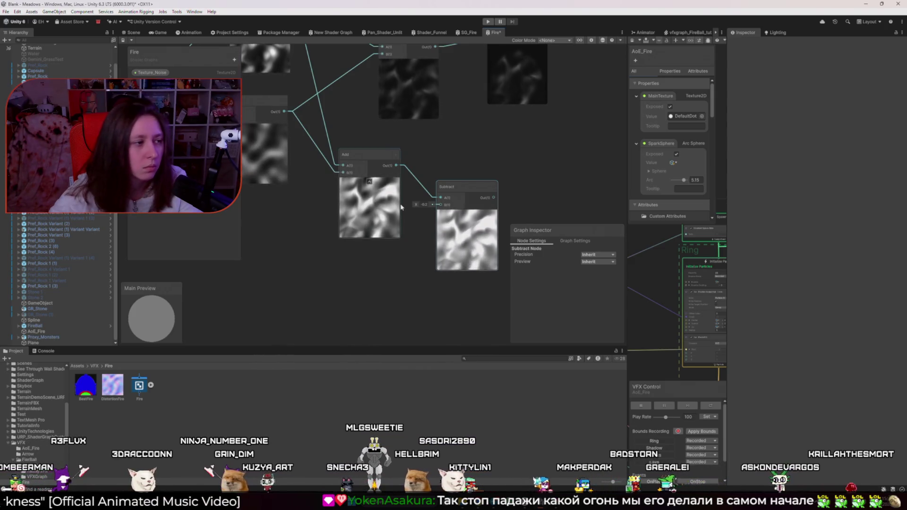
pyautogui.press('Delete')
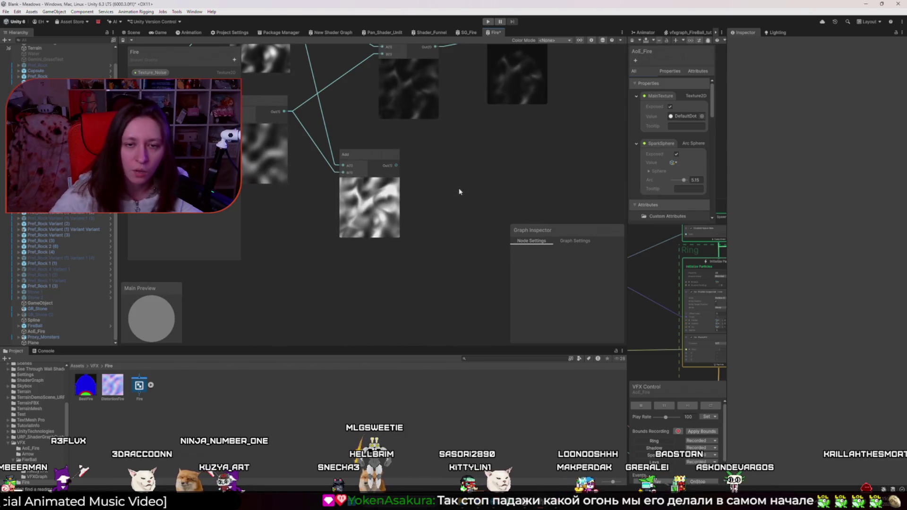
pyautogui.press('space')
pyautogui.write('normal')
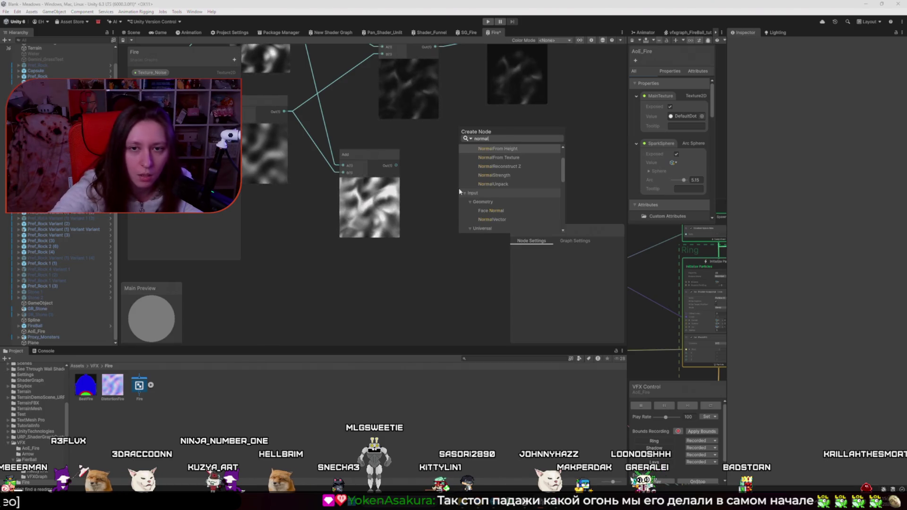
pyautogui.write('i')
# - Route the Add output into a new Normalize node, then delete that Normalize node
pyautogui.press('Return')
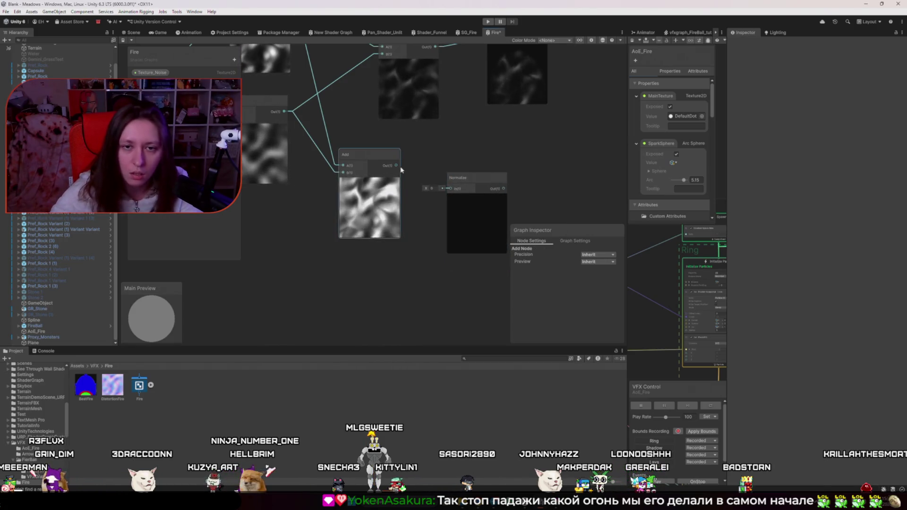
pyautogui.moveTo(400, 170); pyautogui.dragTo(450, 188)
pyautogui.moveTo(426, 217); pyautogui.dragTo(401, 217)
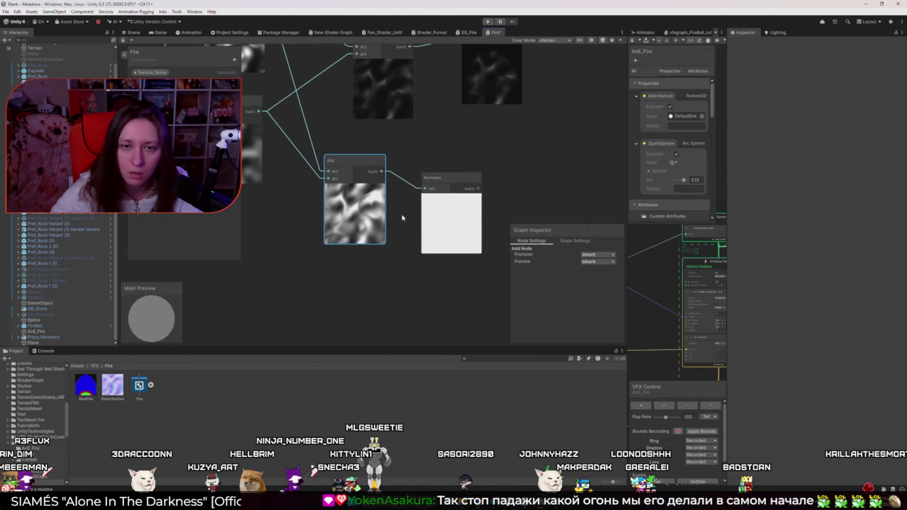
pyautogui.click(449, 176)
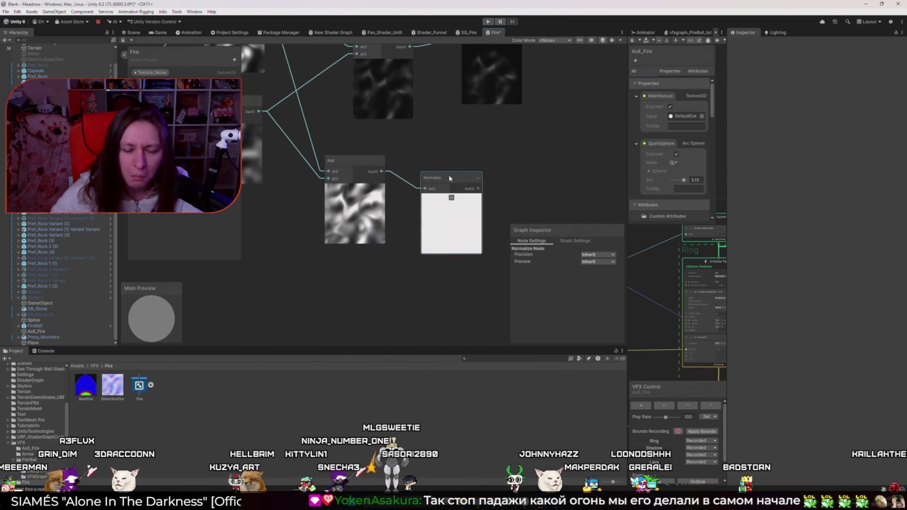
pyautogui.press('Delete')
pyautogui.scroll(-3, 448, 179)
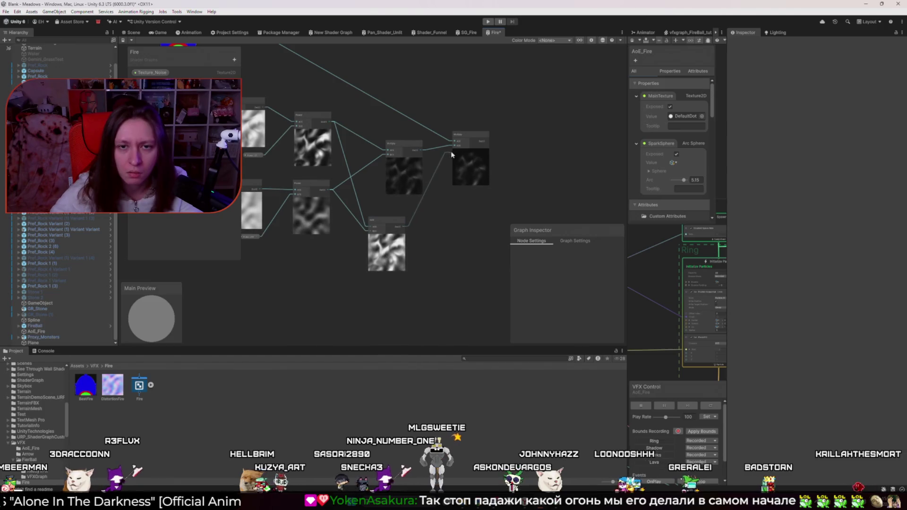
# - Delete the extra middle node in front of the final Multiply
pyautogui.click(404, 143)
pyautogui.press('Delete')
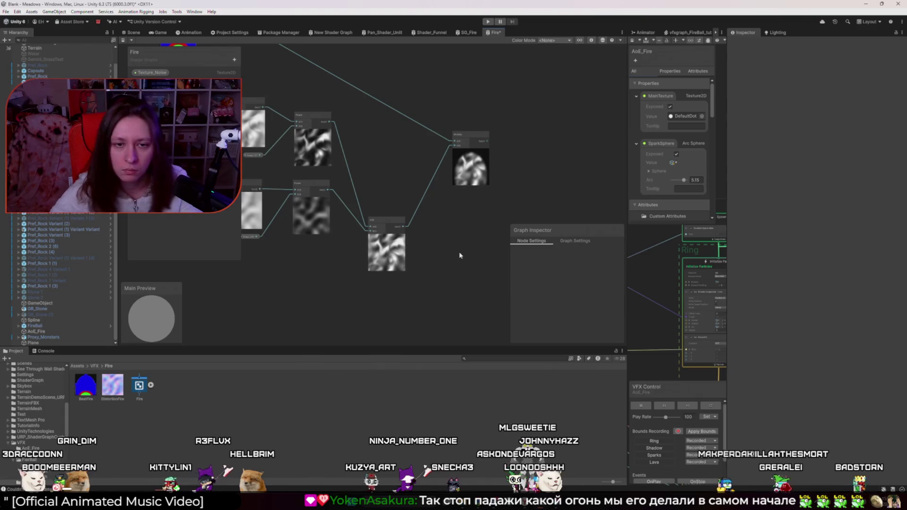
pyautogui.scroll(1, 347, 202)
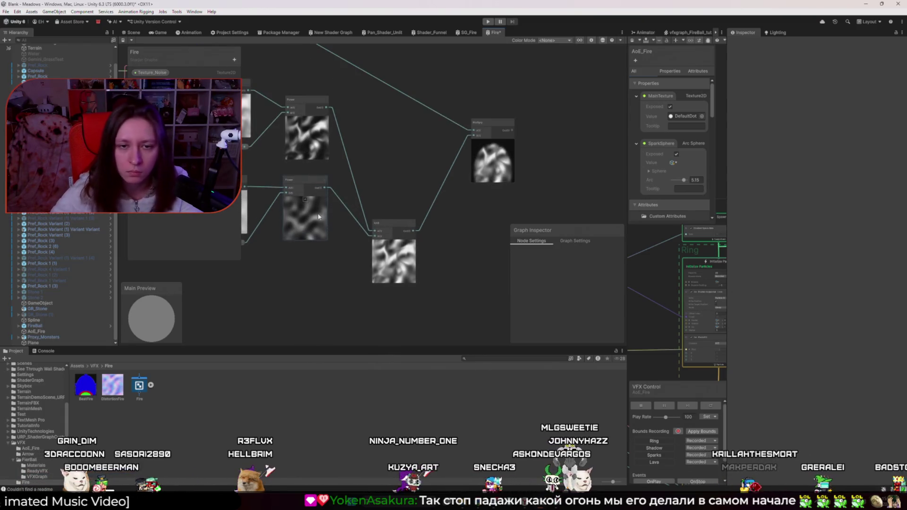
# - Set the Power_2 property's default value to 1
pyautogui.click(318, 217)
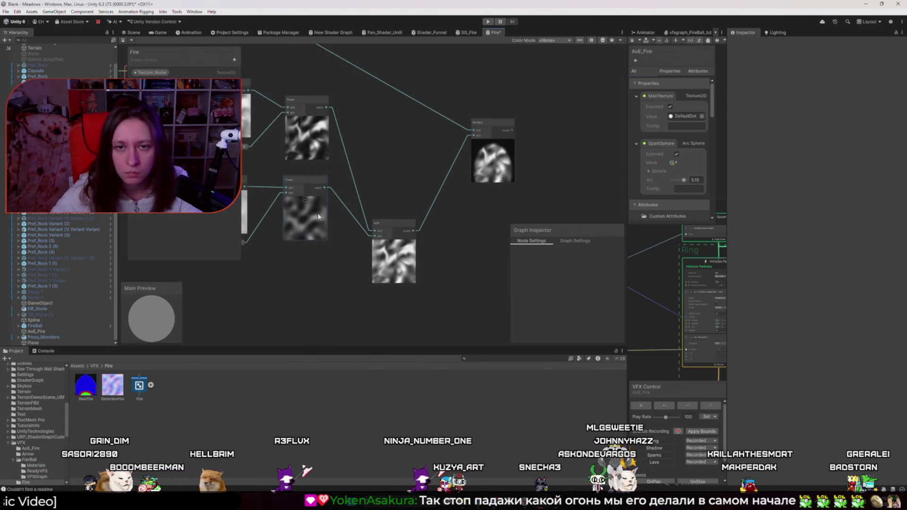
pyautogui.click(244, 242)
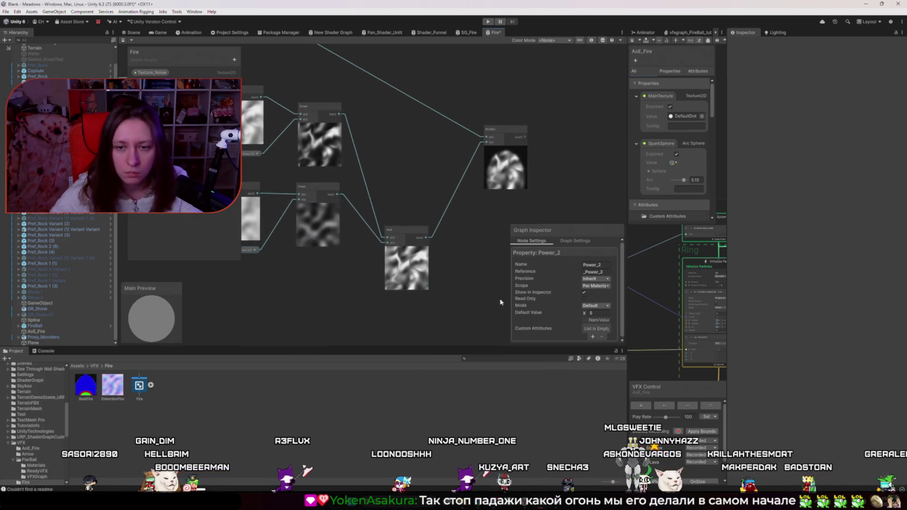
pyautogui.moveTo(586, 316); pyautogui.dragTo(661, 319)
pyautogui.hotkey('ctrl', 'z')
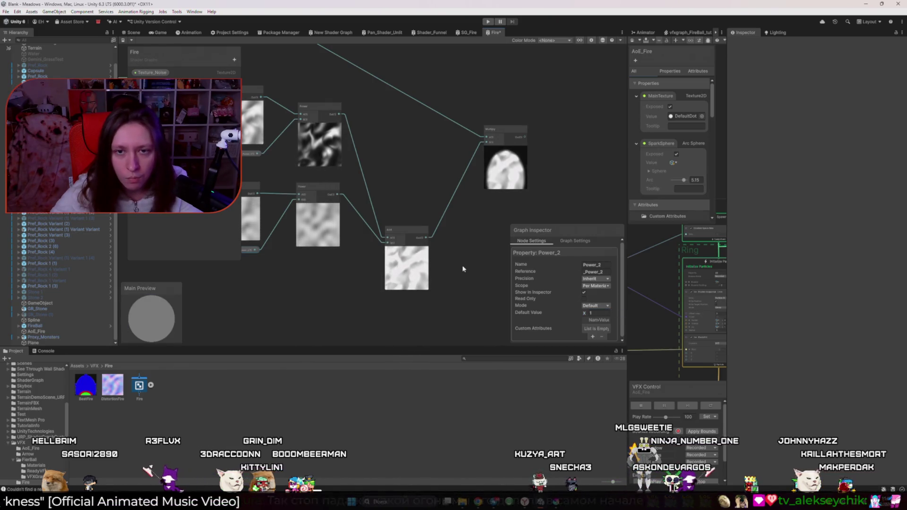
pyautogui.click(462, 267)
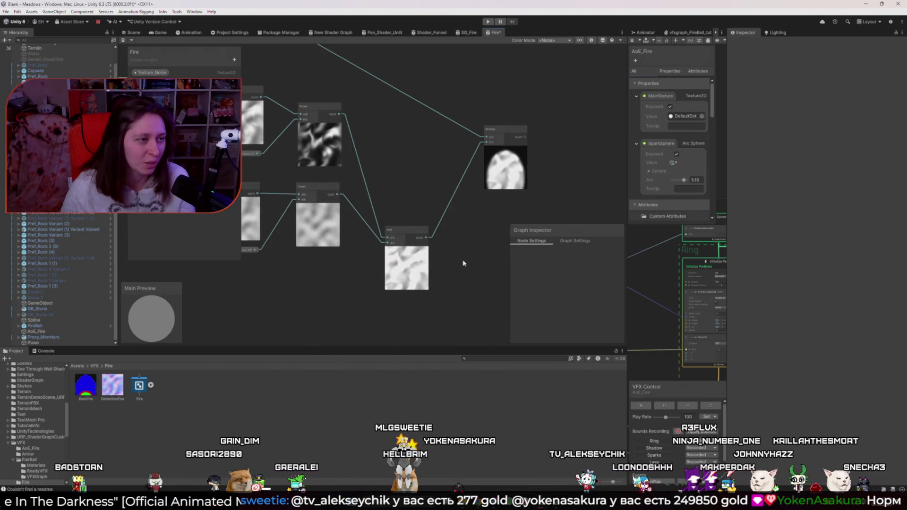
# - Switch to the browser showing the GAT #65 RIME talk at its UV Modification slide
pyautogui.hotkey('alt', 'Tab')
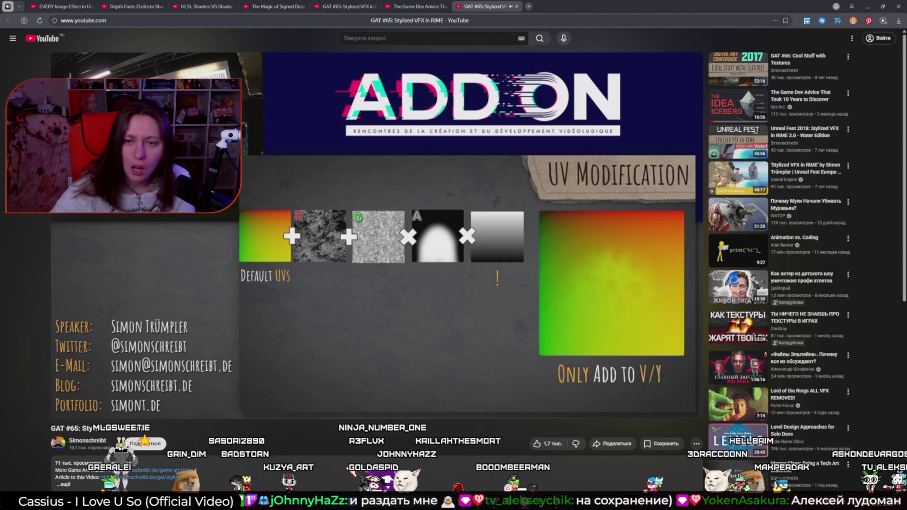
# - Step the talk back a few seconds and toggle its playback
pyautogui.press('Left')
pyautogui.press('Left')
pyautogui.press('Left')
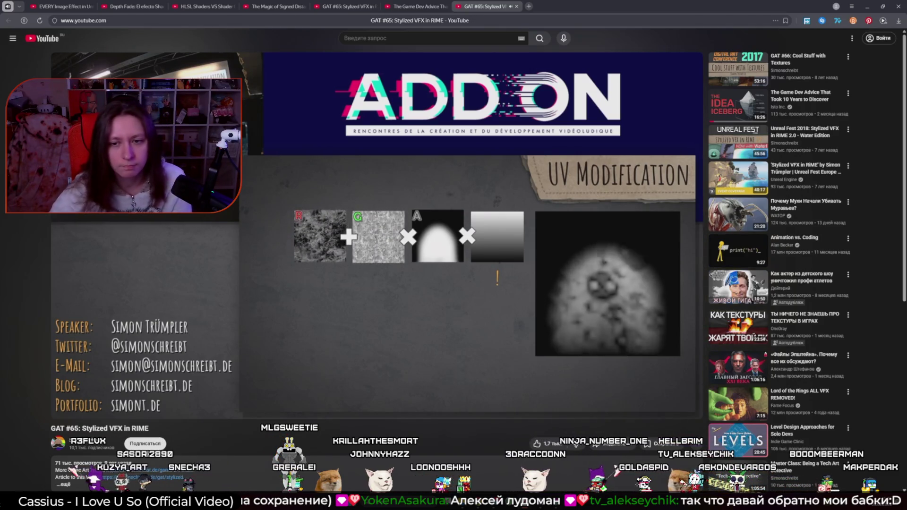
pyautogui.moveTo(542, 283)
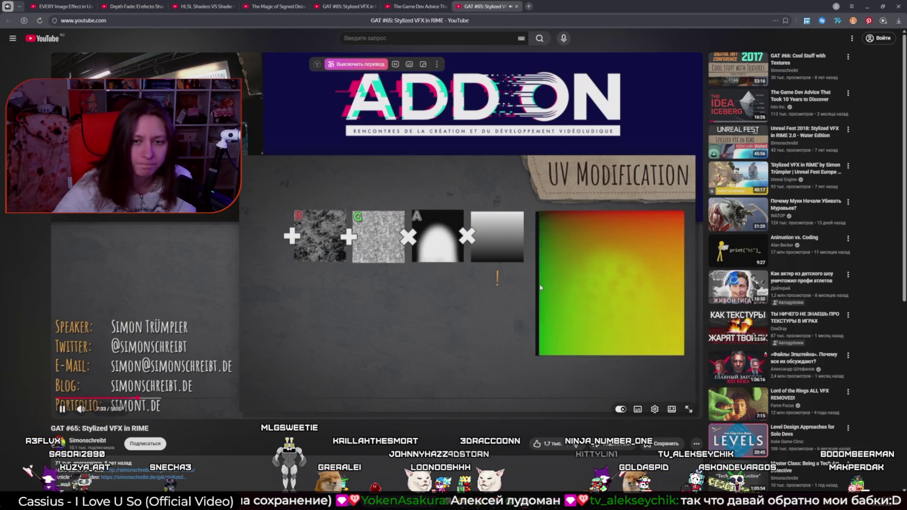
pyautogui.click(540, 287)
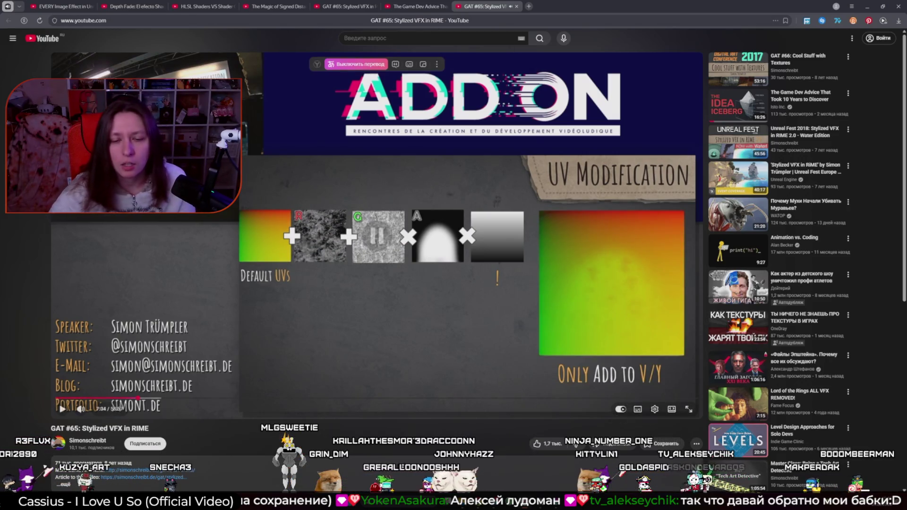
# - Load the YouTube home page in a new tab, then jump the talk to 6:11
pyautogui.hotkey('alt', 'Tab')
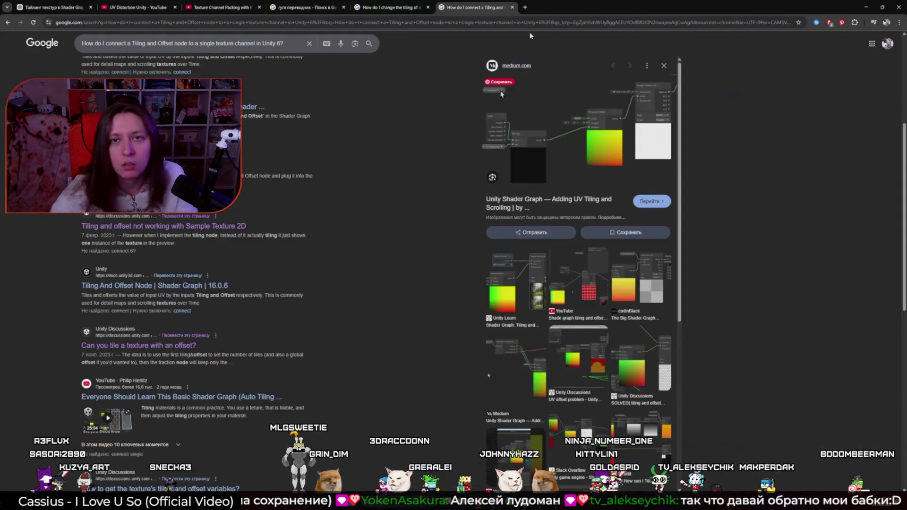
pyautogui.click(525, 6)
pyautogui.write('y')
pyautogui.press('Return')
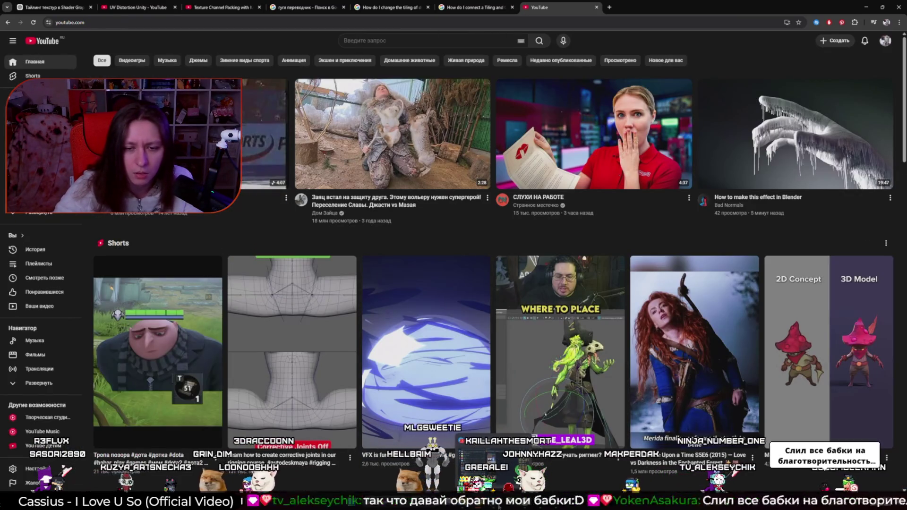
pyautogui.hotkey('alt', 'Tab')
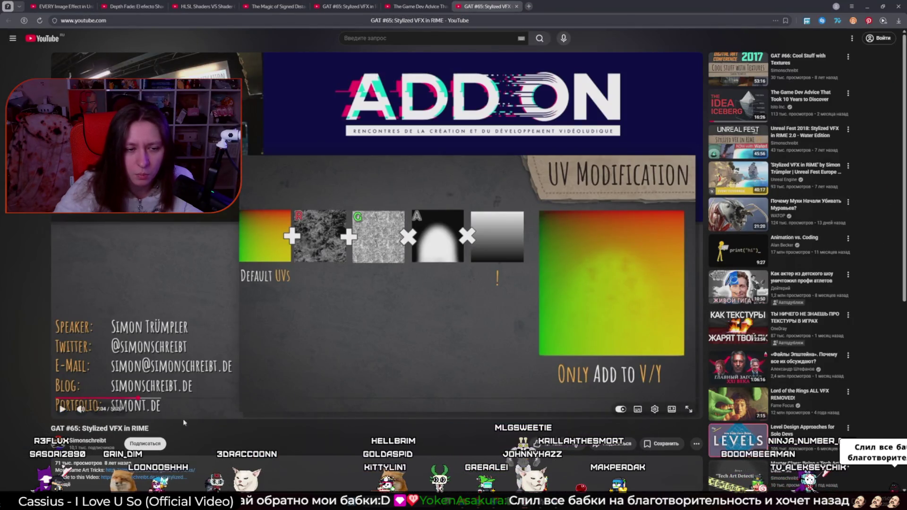
pyautogui.click(123, 399)
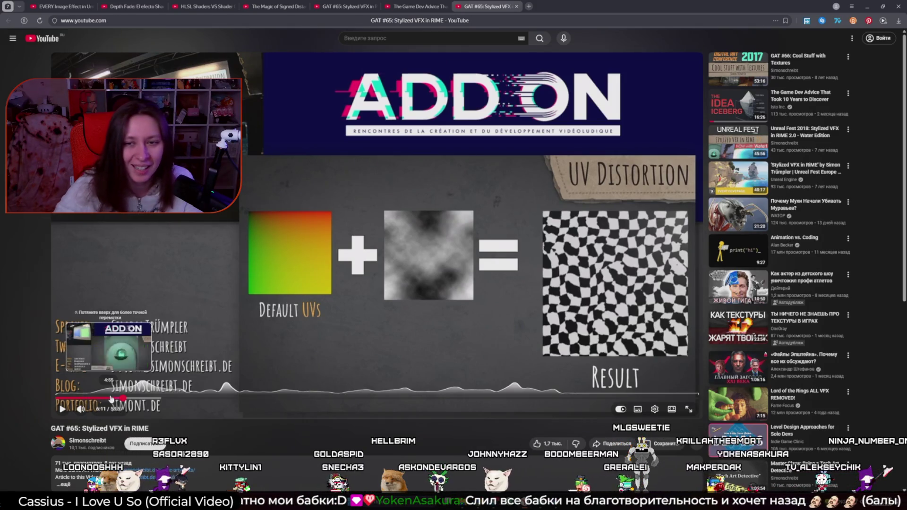
# - Add a UV Distortion node via the 'dis' search and place it above the Power nodes
pyautogui.click(539, 458)
pyautogui.press('space')
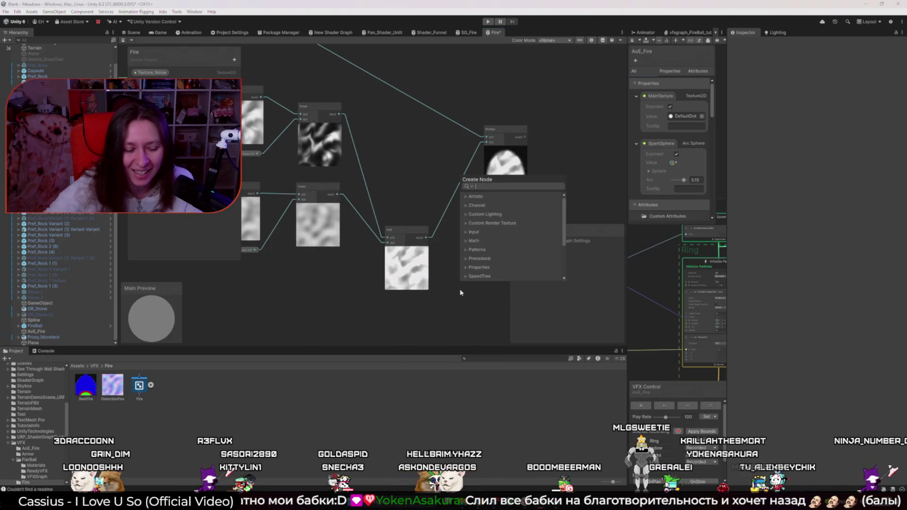
pyautogui.write('dio')
pyautogui.press('BackSpace')
pyautogui.write('stor')
pyautogui.press('Return')
pyautogui.moveTo(472, 303)
pyautogui.mouseDown()
pyautogui.moveTo(405, 71)
pyautogui.moveTo(430, 137)
pyautogui.mouseUp()
# - Try a Tiling X change on the UV Distortion node, then undo it back to 1
pyautogui.scroll(5, 501, 172)
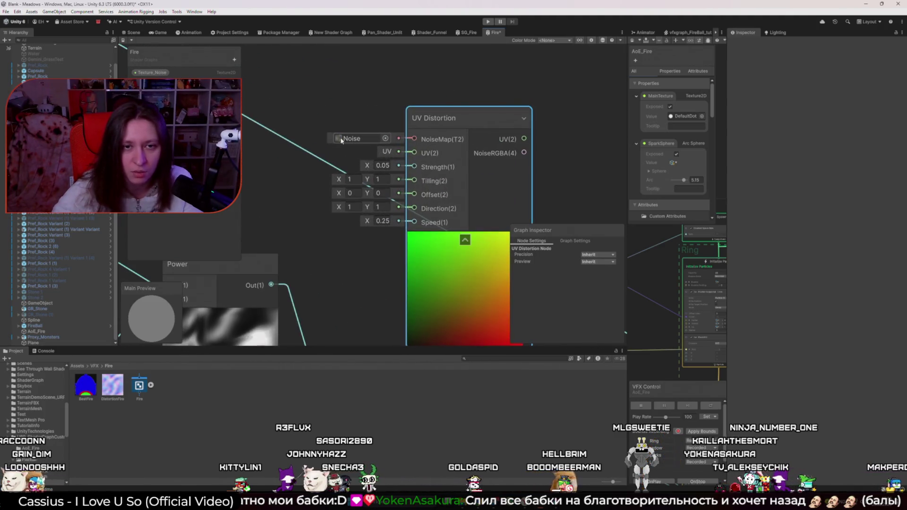
pyautogui.scroll(-2, 545, 189)
pyautogui.moveTo(474, 136); pyautogui.dragTo(397, 108)
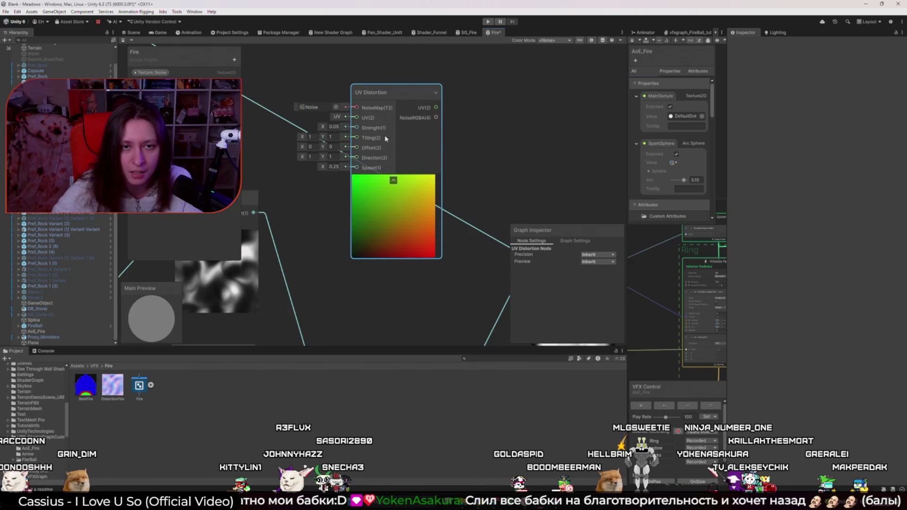
pyautogui.click(331, 145)
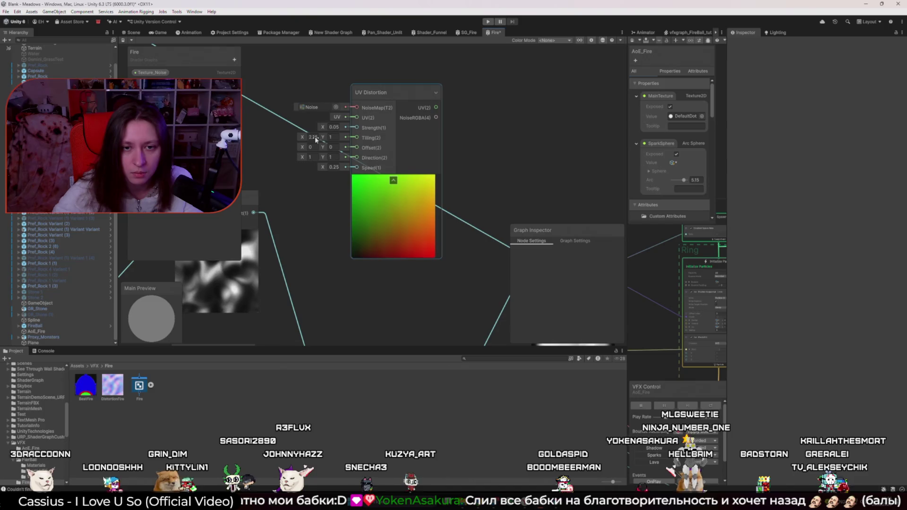
pyautogui.moveTo(303, 137); pyautogui.dragTo(290, 135)
pyautogui.hotkey('ctrl', 'z')
pyautogui.scroll(-3, 468, 154)
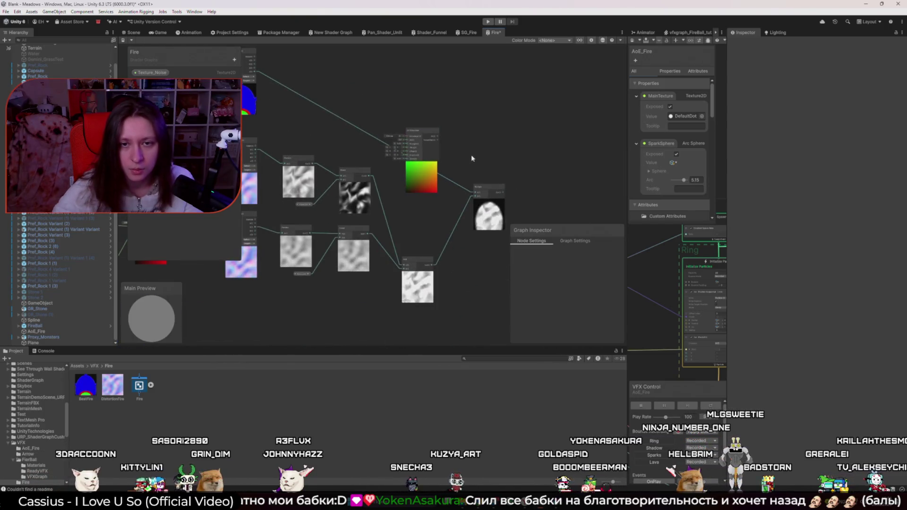
pyautogui.scroll(2, 466, 153)
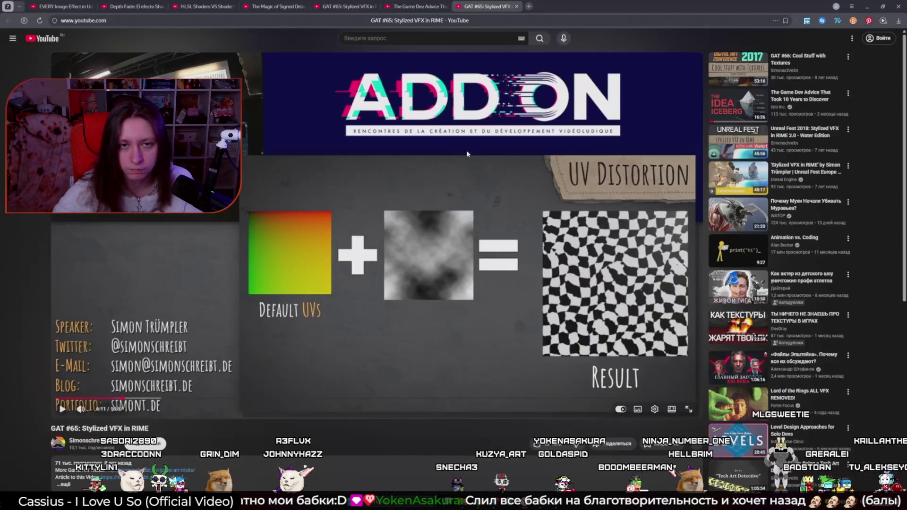
# - Search YouTube in Chrome for 'Distortion Unity' to list Shader Graph distortion tutorials
pyautogui.hotkey('alt', 'Tab')
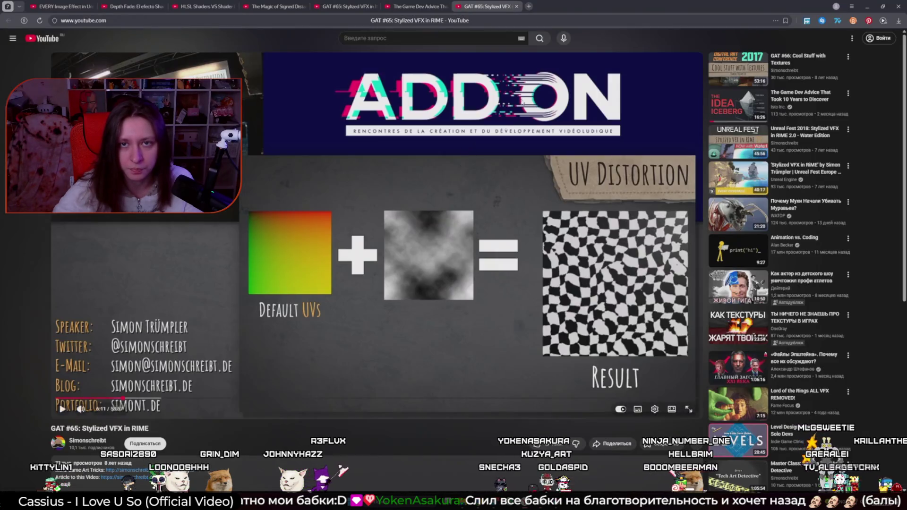
pyautogui.hotkey('alt', 'Tab')
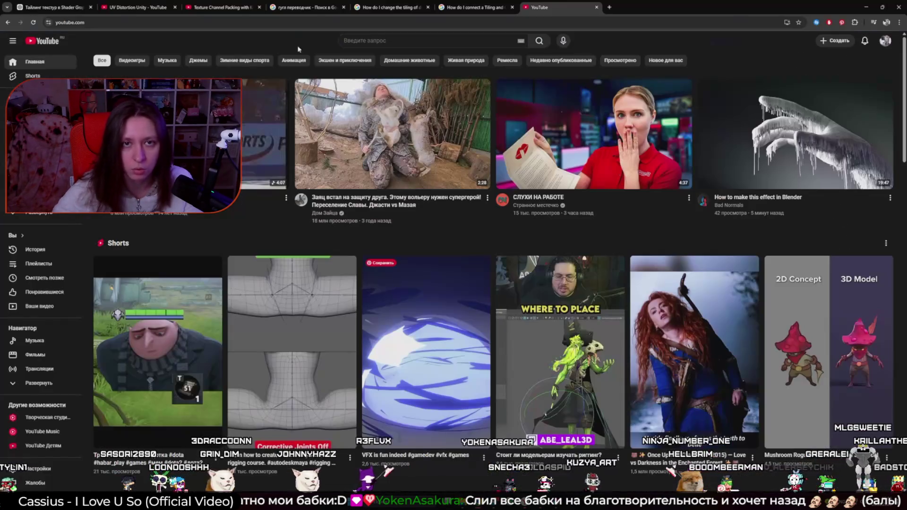
pyautogui.click(377, 41)
pyautogui.write('Distortion Unit')
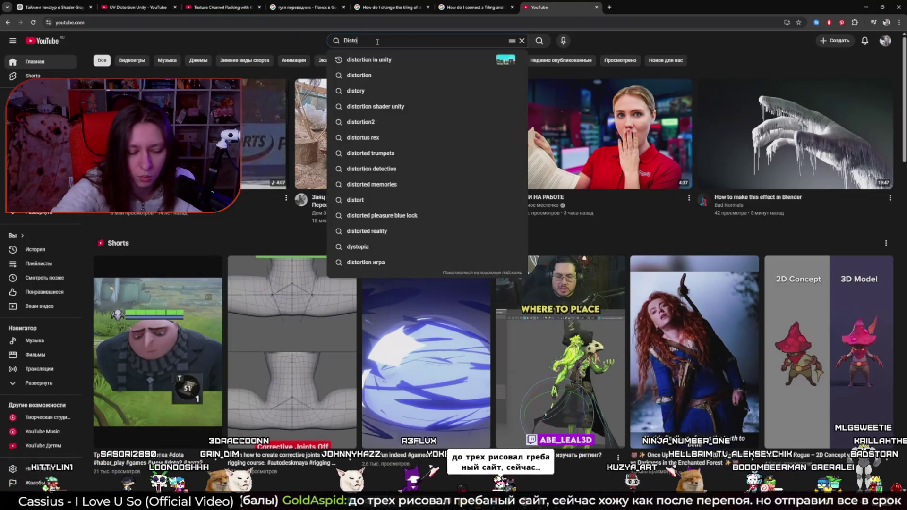
pyautogui.write('y')
pyautogui.press('Return')
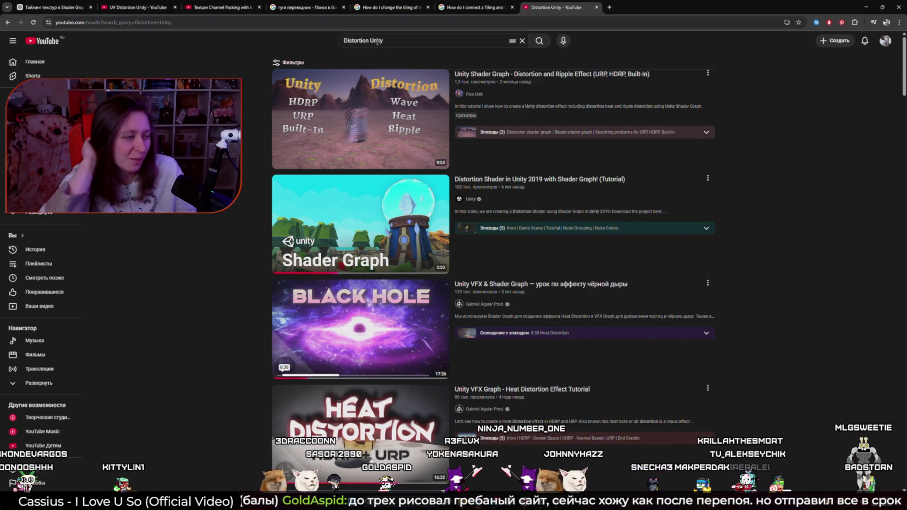
# - Open the top Unity distortion and ripple tutorial result, pausing and resuming it briefly
pyautogui.click(339, 125)
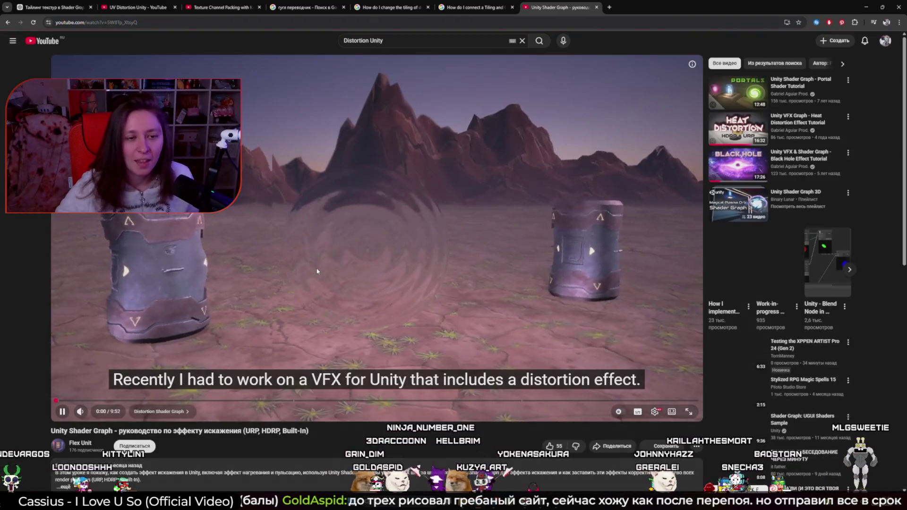
pyautogui.click(444, 314)
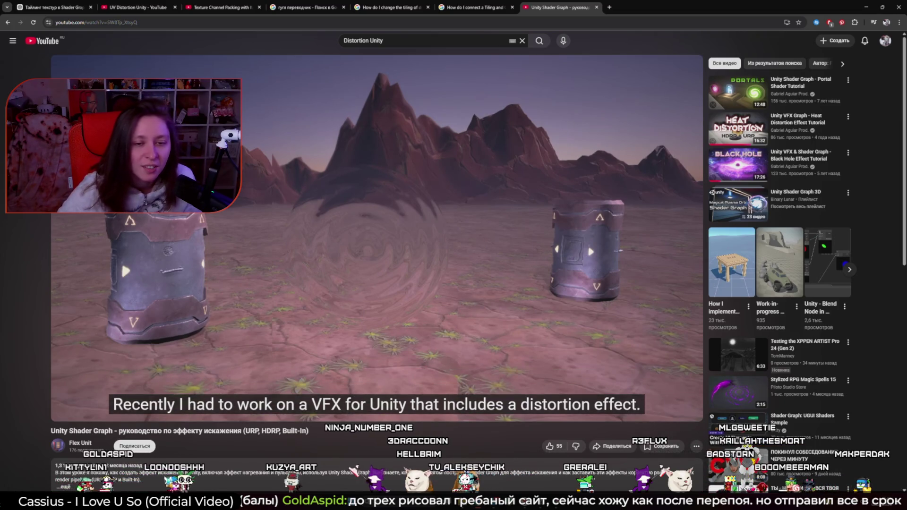
pyautogui.click(439, 316)
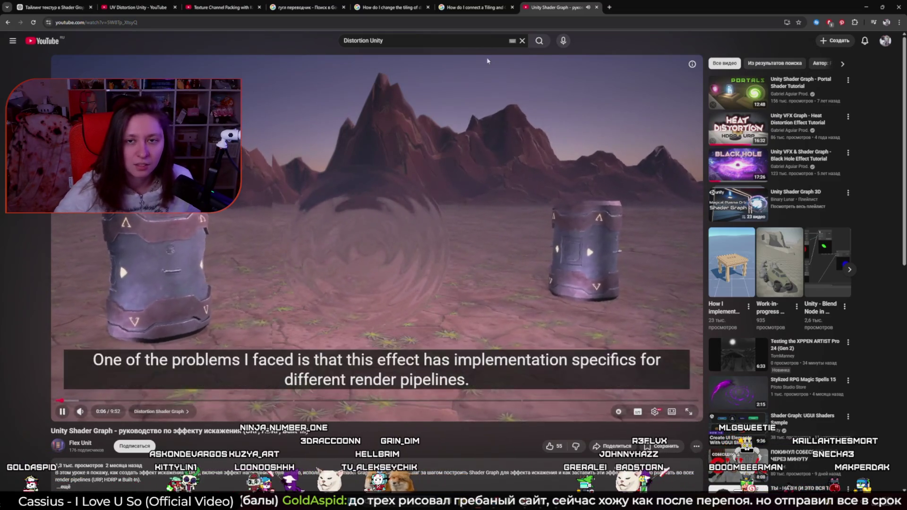
# - Back in the 'Distortion Unity' results, open Magical Plasma Orb Part 1, paused at 0:07
pyautogui.press('Return')
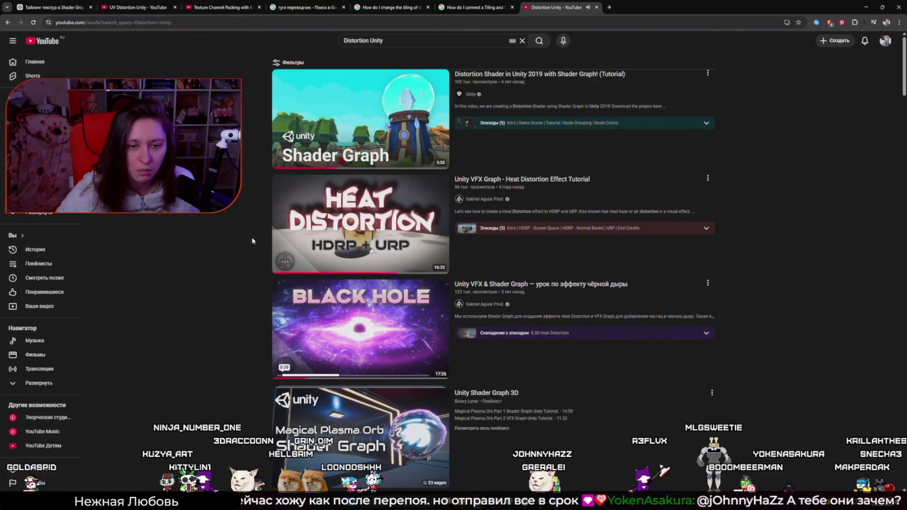
pyautogui.scroll(-5, 250, 242)
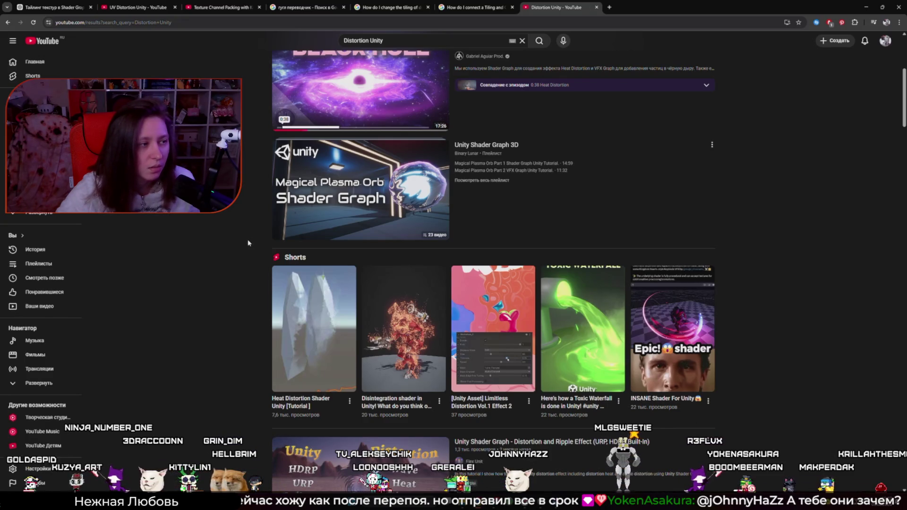
pyautogui.scroll(-4, 248, 243)
pyautogui.scroll(6, 248, 244)
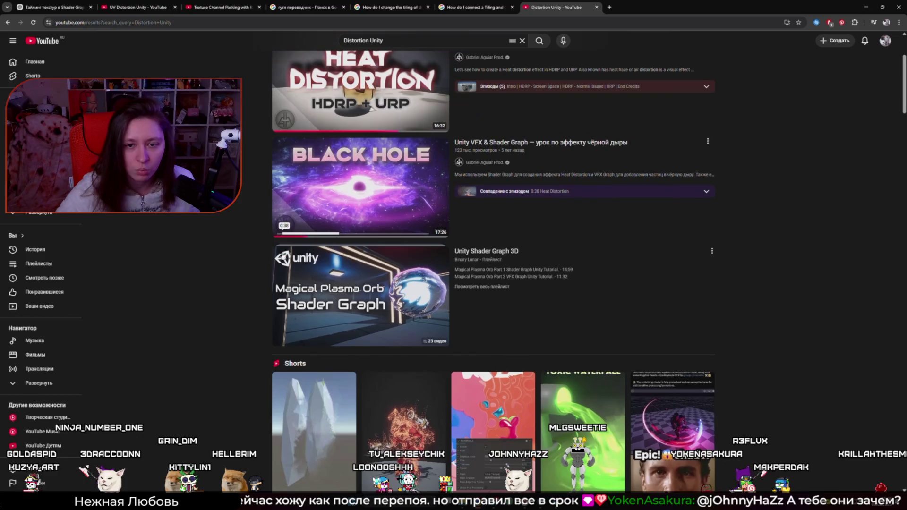
pyautogui.click(354, 292)
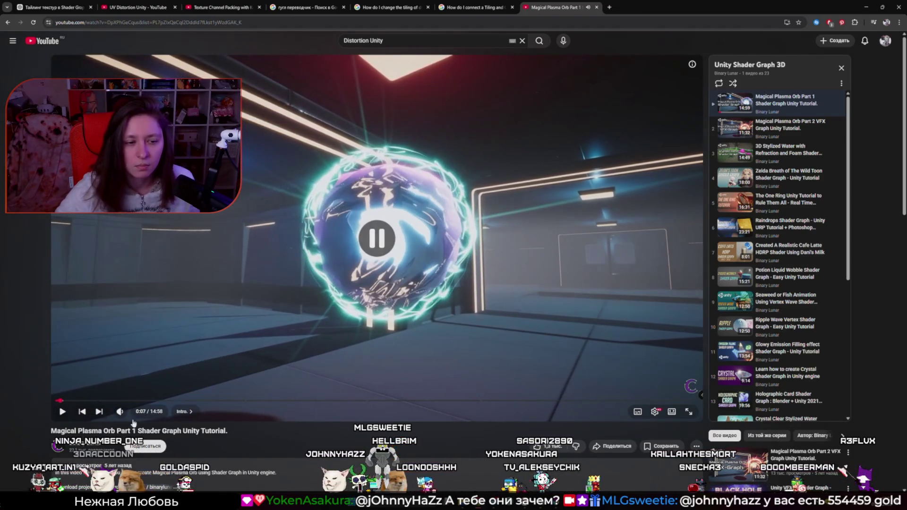
pyautogui.press('space')
# - Resume the plasma orb tutorial muted, then search YouTube for 'Distortion effect Unity'
pyautogui.click(119, 412)
pyautogui.click(182, 339)
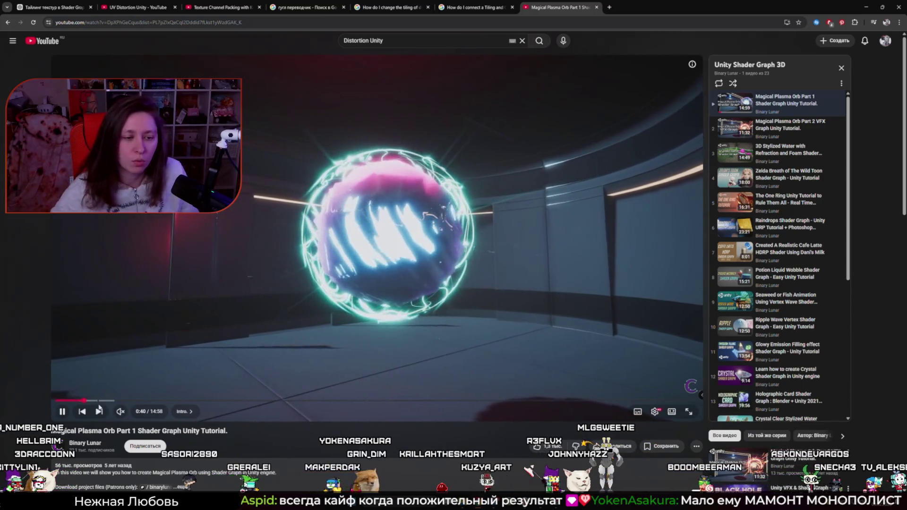
pyautogui.click(371, 40)
pyautogui.write('effect')
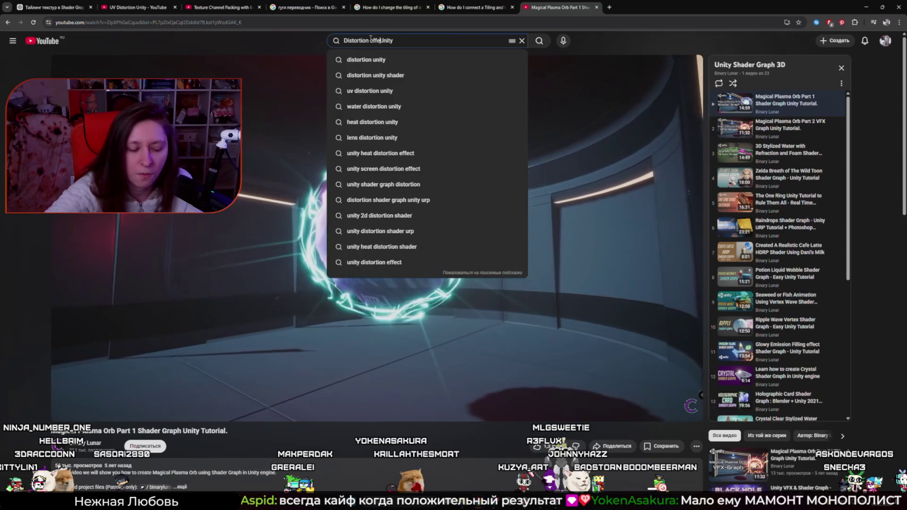
pyautogui.press('Return')
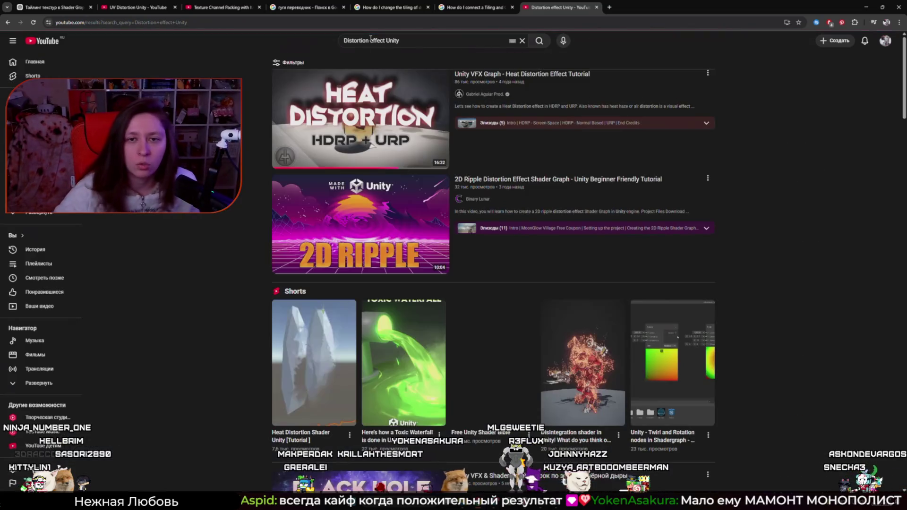
# - Open 'Distortion Shader in Unity 2019 with Shader Graph!' and skim its demo and graph to 0:59
pyautogui.scroll(-7, 496, 354)
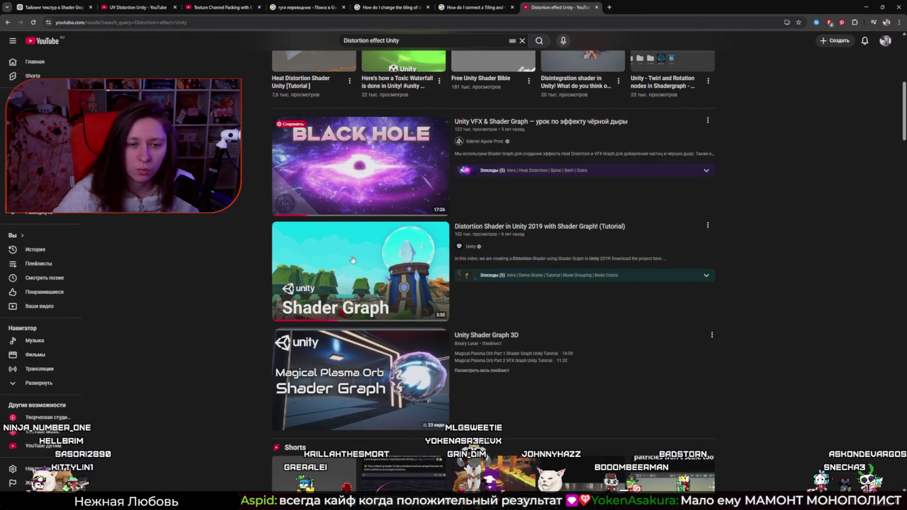
pyautogui.click(352, 259)
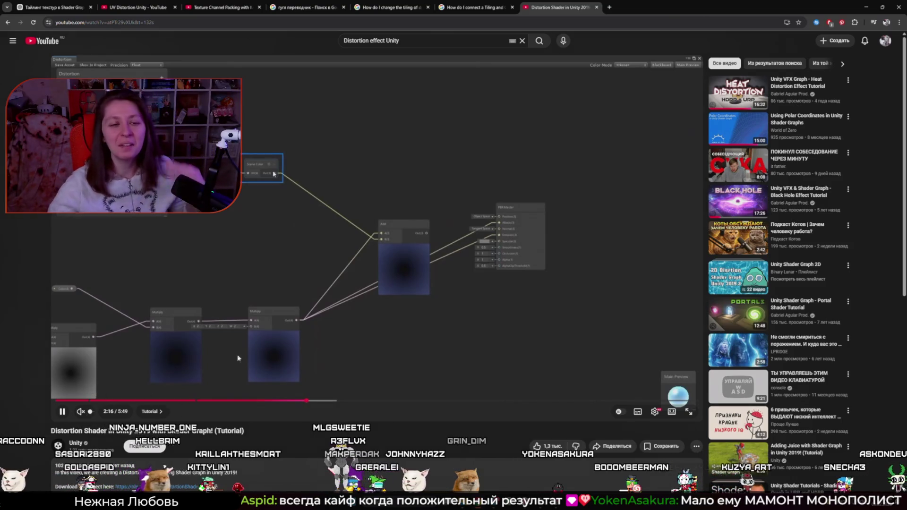
pyautogui.click(278, 348)
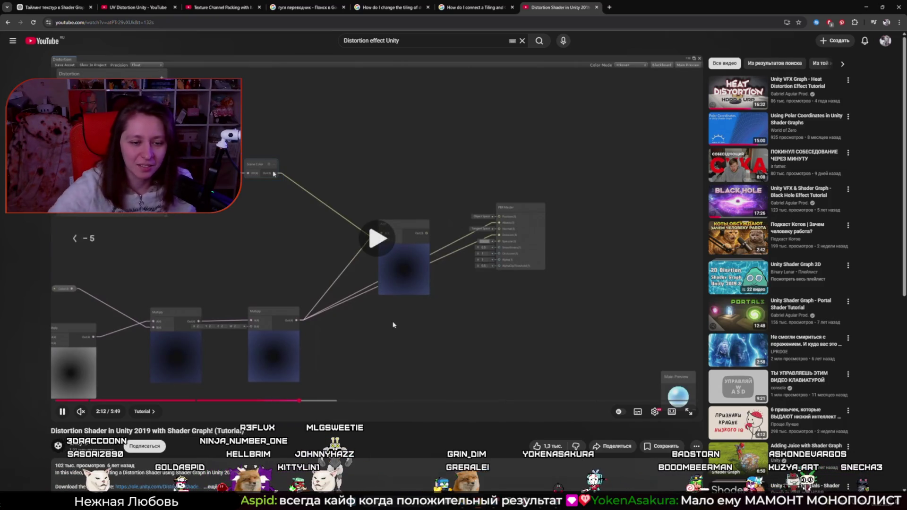
pyautogui.press('Left')
pyautogui.press('Left')
pyautogui.press('Left')
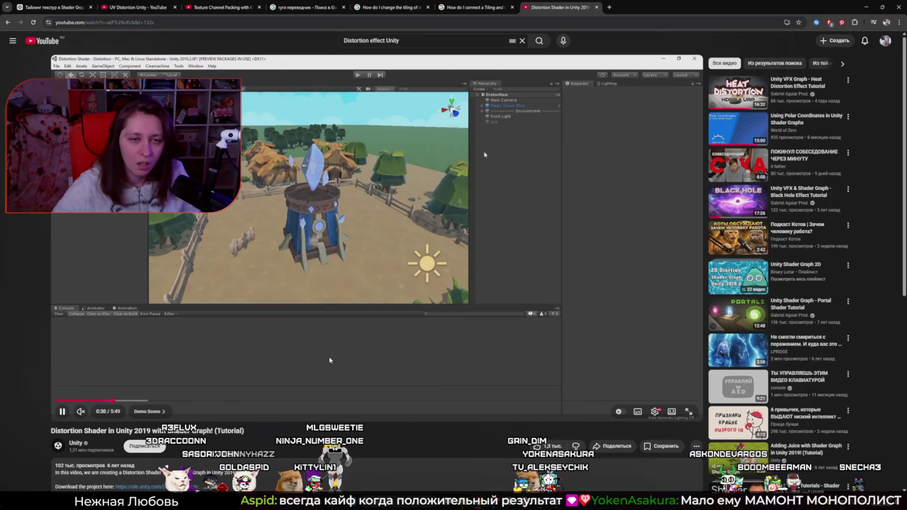
pyautogui.click(329, 356)
pyautogui.click(369, 325)
pyautogui.press('Right')
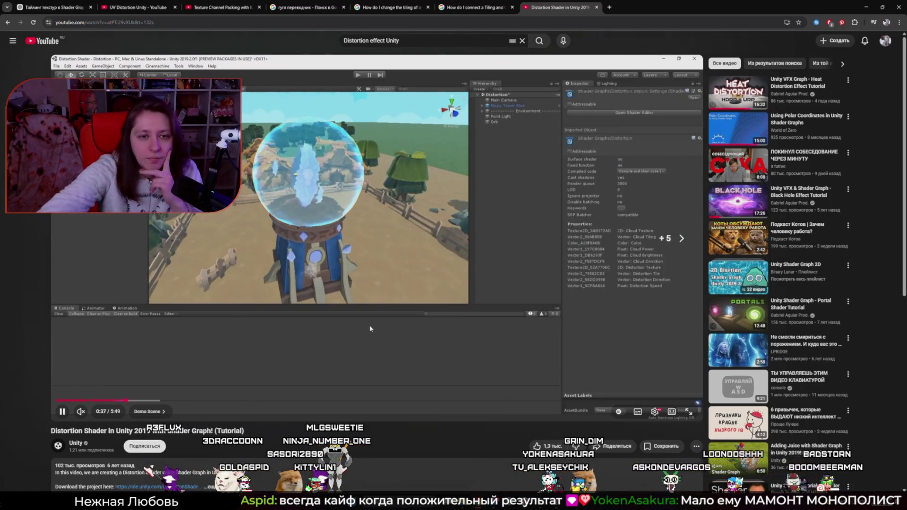
pyautogui.press('Right')
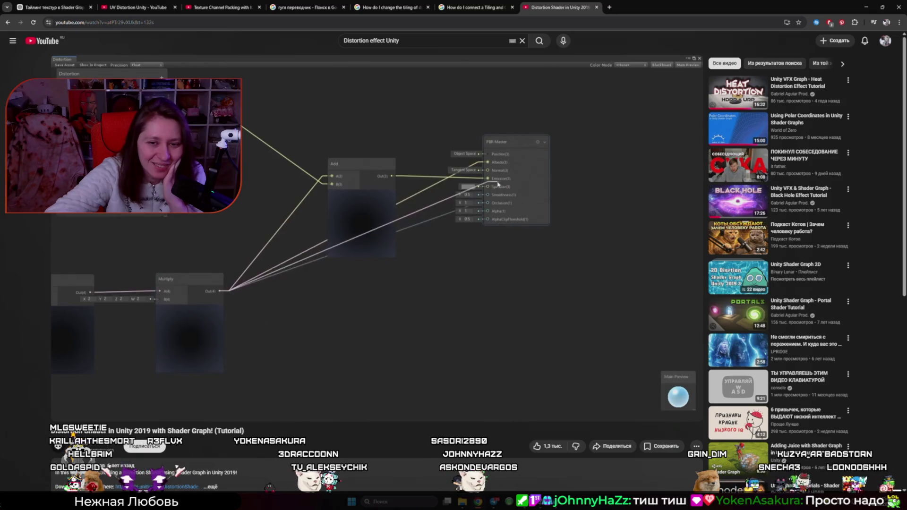
pyautogui.press('Left')
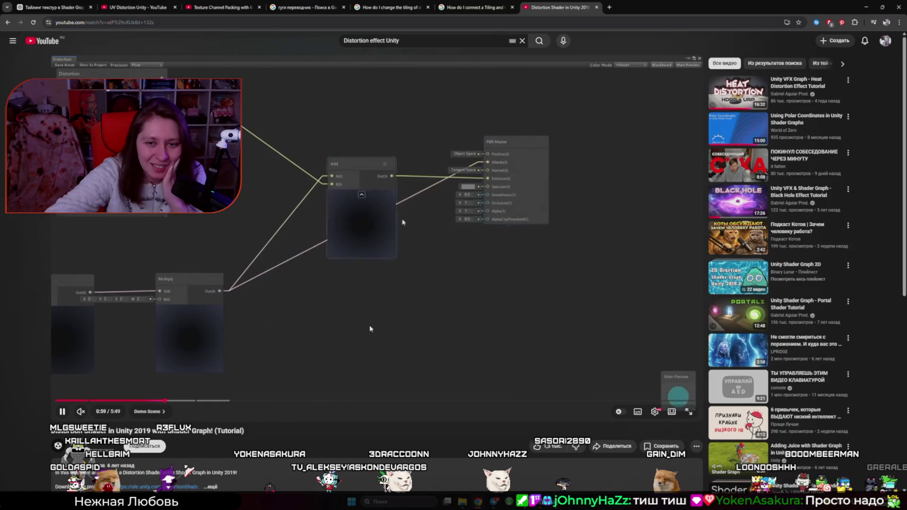
# - Rewind the distortion tutorial a few seconds and watch its Fresnel, Remap and Clamp nodes
pyautogui.press('Left')
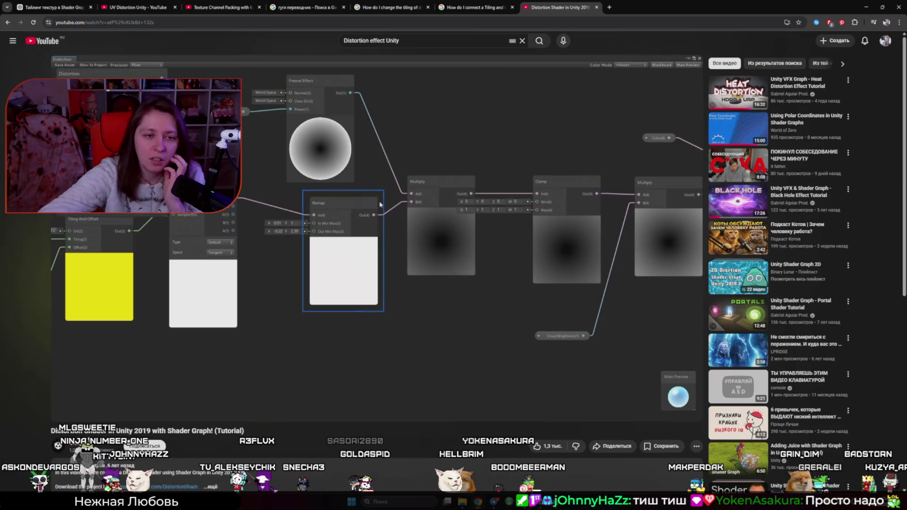
# - Pause on the Remap step, then seek to the tiled, offset texture sampling at 2:52
pyautogui.moveTo(370, 329)
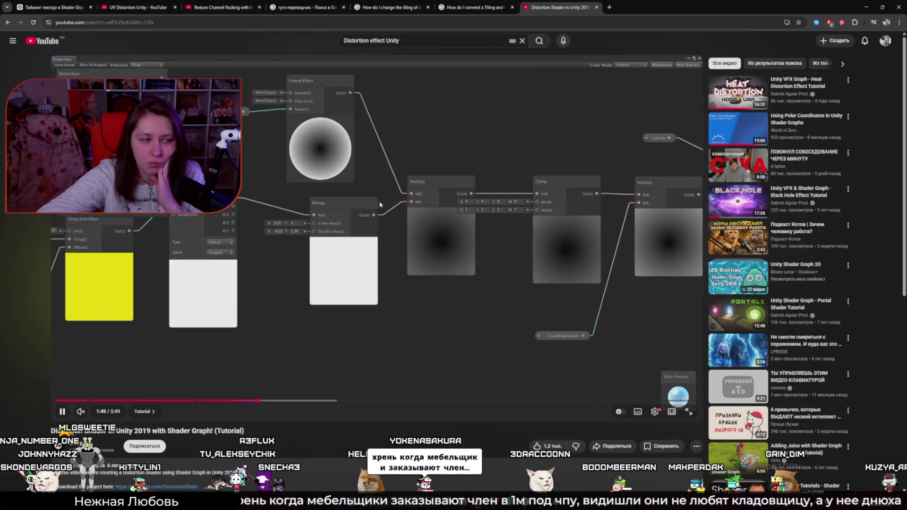
pyautogui.click(370, 329)
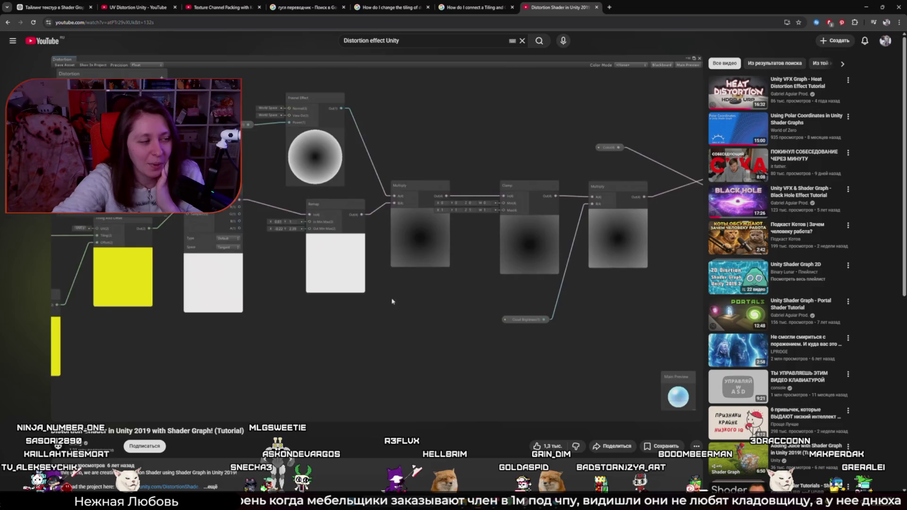
pyautogui.click(366, 358)
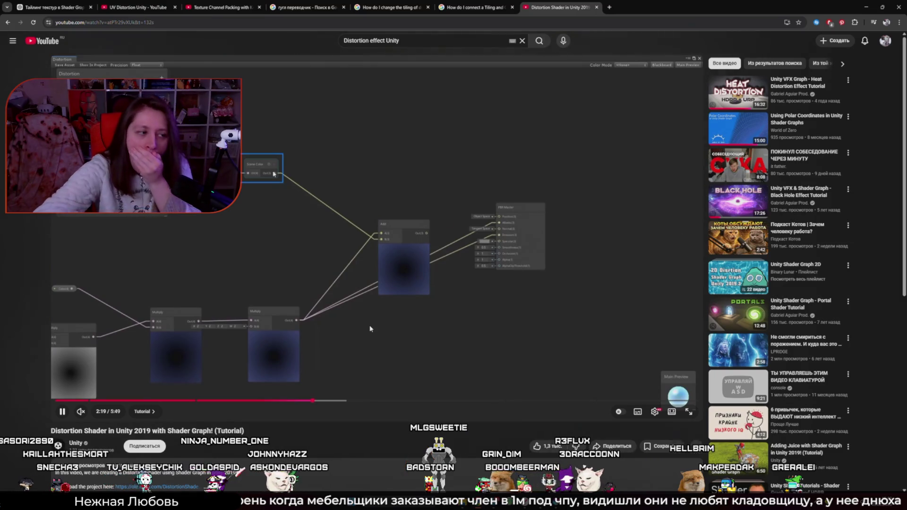
pyautogui.press('Right')
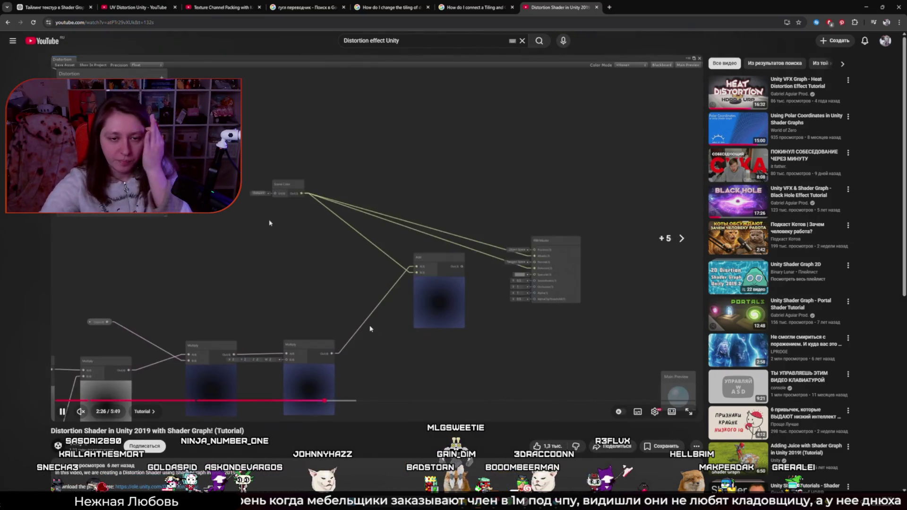
pyautogui.press('Right')
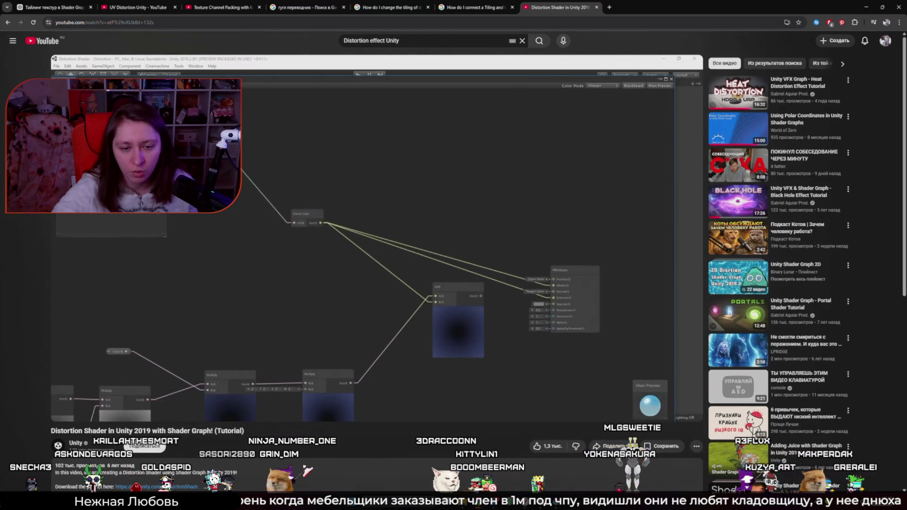
pyautogui.press('Right')
pyautogui.press('Left')
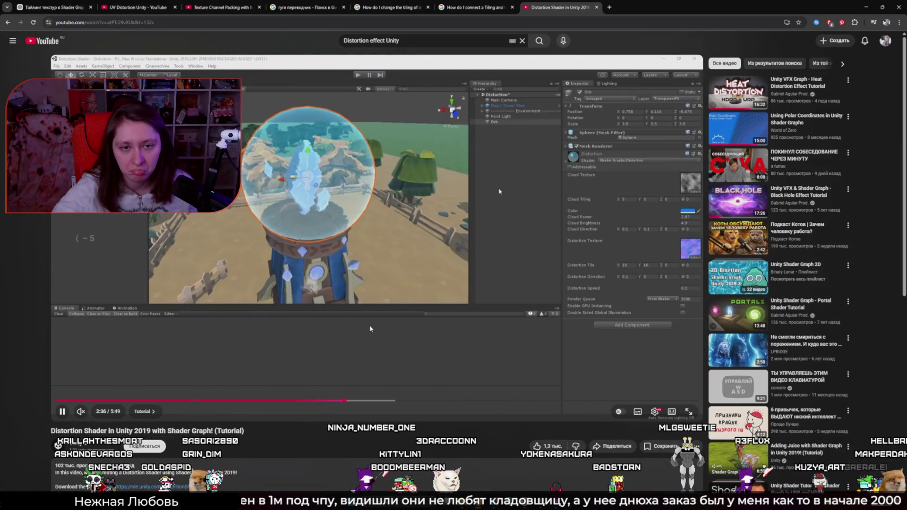
pyautogui.press('Left')
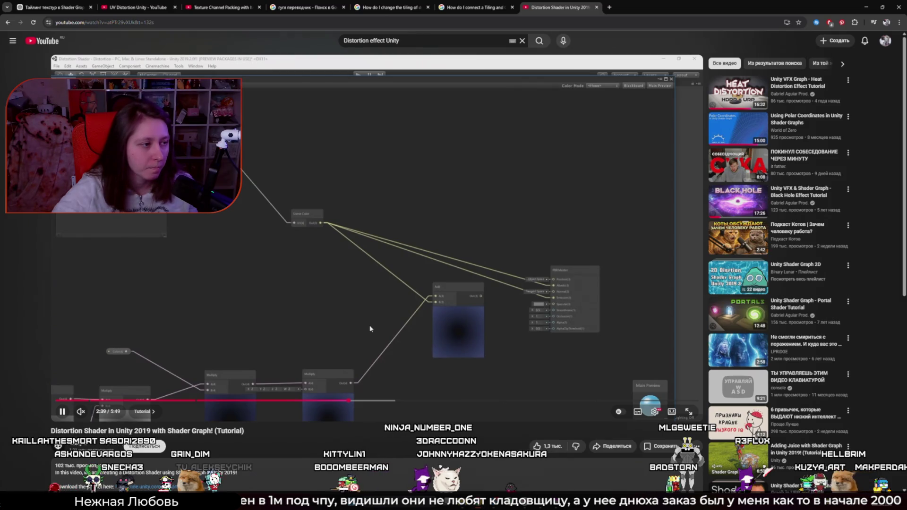
pyautogui.press('Left')
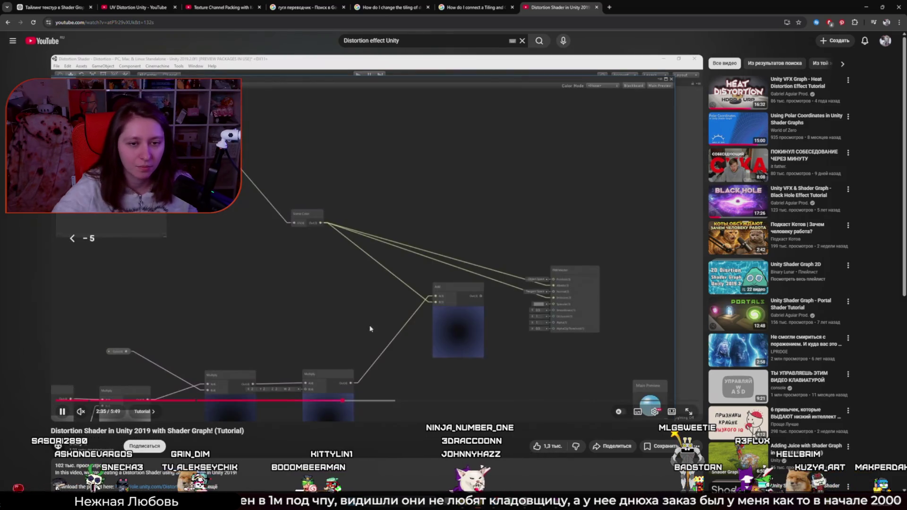
pyautogui.press('Right')
pyautogui.press('Right')
pyautogui.press('Right')
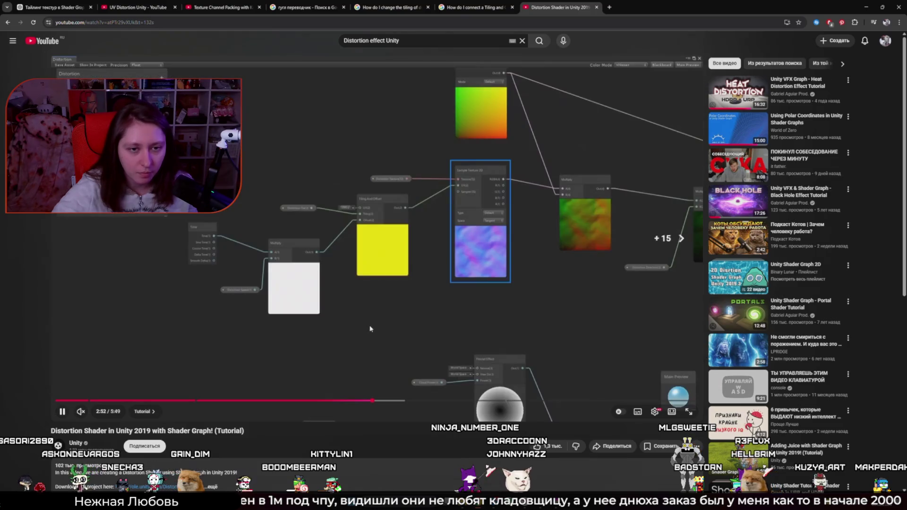
pyautogui.click(388, 324)
# - In Unity, dock the Fire graph beside the Scene view and reimport the Fire shader
pyautogui.hotkey('alt', 'Tab')
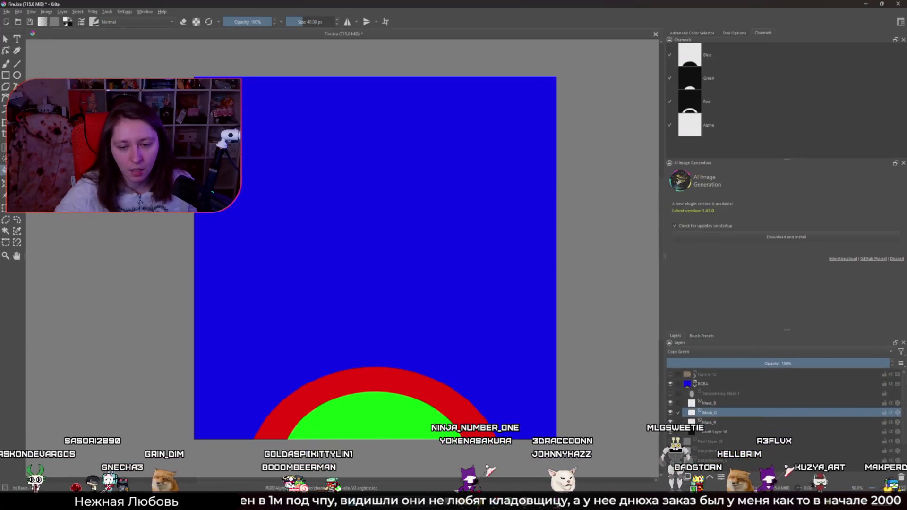
pyautogui.scroll(-5, 410, 179)
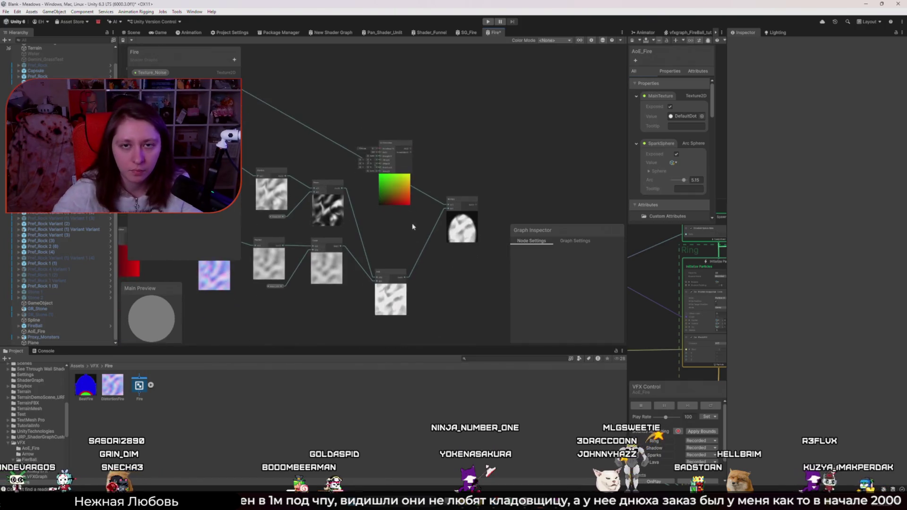
pyautogui.moveTo(494, 32); pyautogui.dragTo(693, 41)
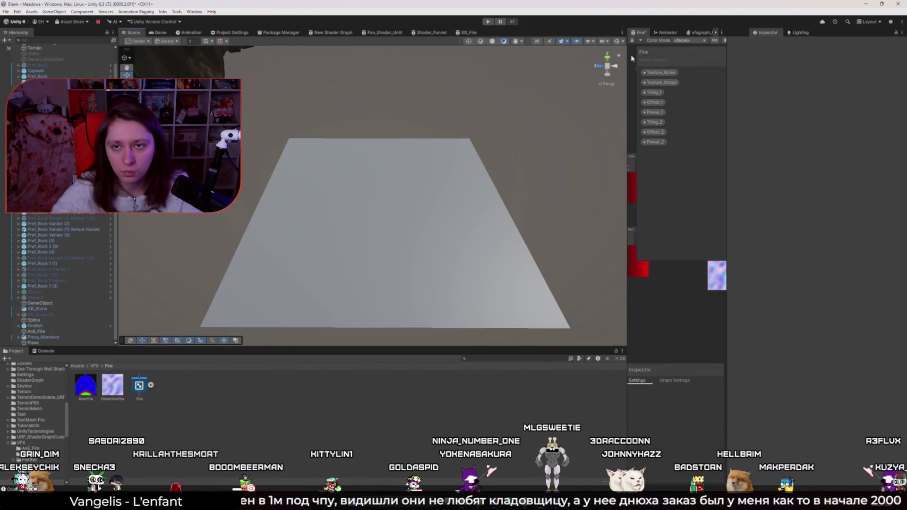
pyautogui.moveTo(628, 62); pyautogui.dragTo(457, 62)
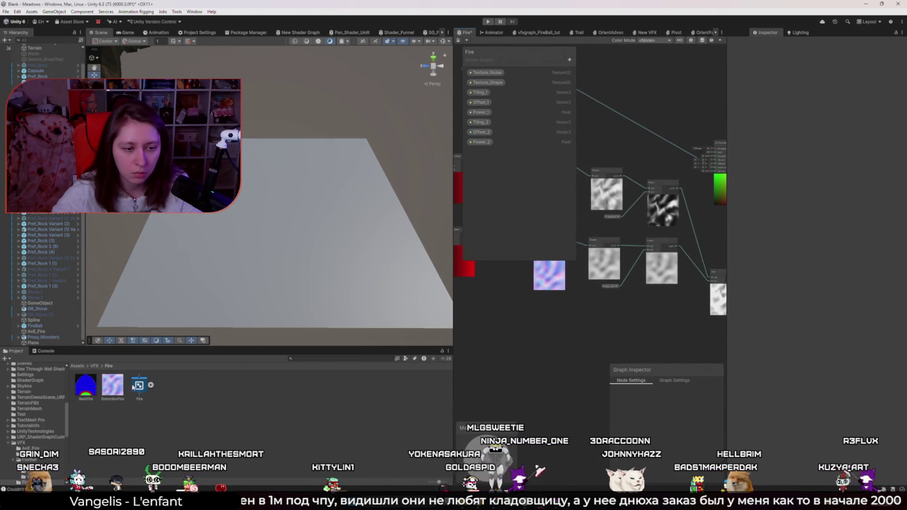
pyautogui.click(139, 385)
pyautogui.rightClick(135, 386)
pyautogui.click(151, 303)
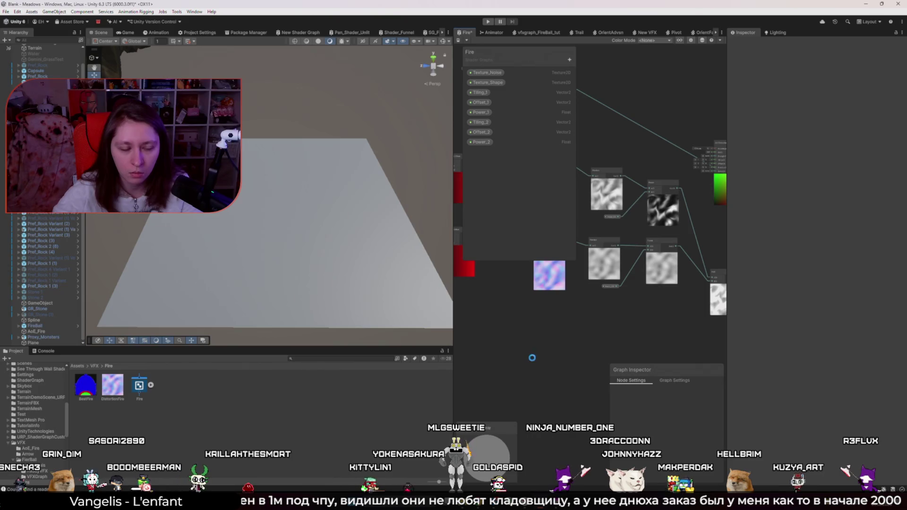
# - Create a Shader Graphs_Fire material from the Fire shader, then delete it
pyautogui.rightClick(138, 386)
pyautogui.moveTo(199, 173)
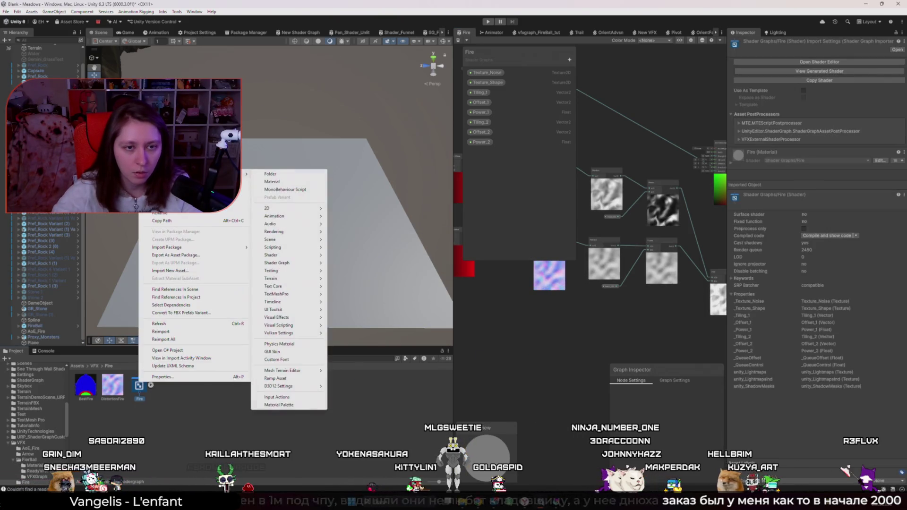
pyautogui.click(273, 182)
pyautogui.click(184, 391)
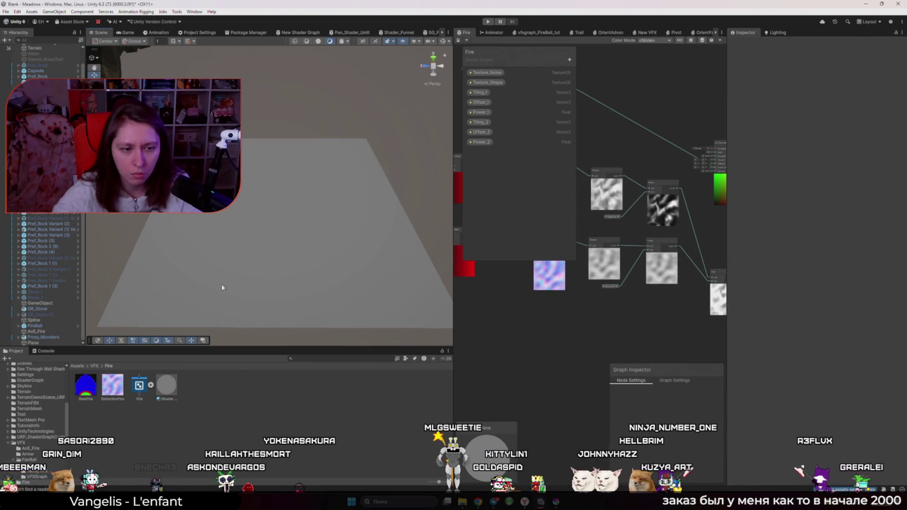
pyautogui.click(168, 390)
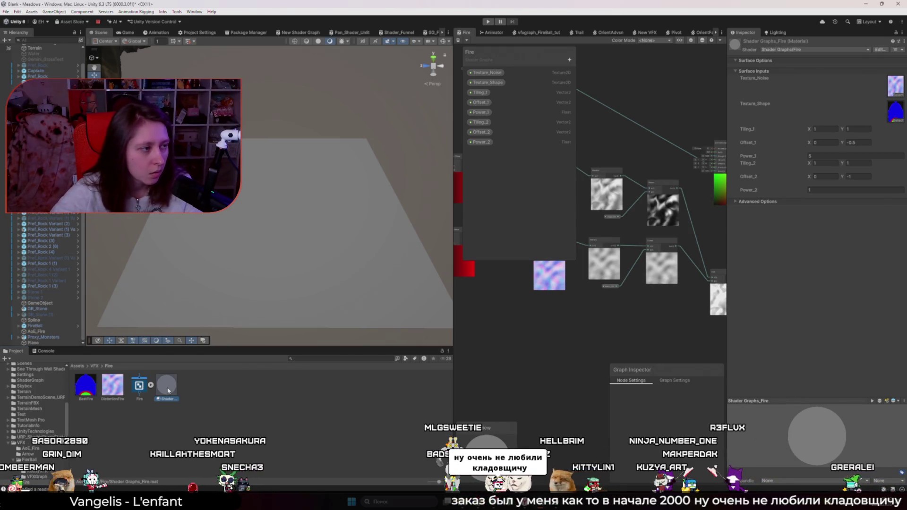
pyautogui.press('Delete')
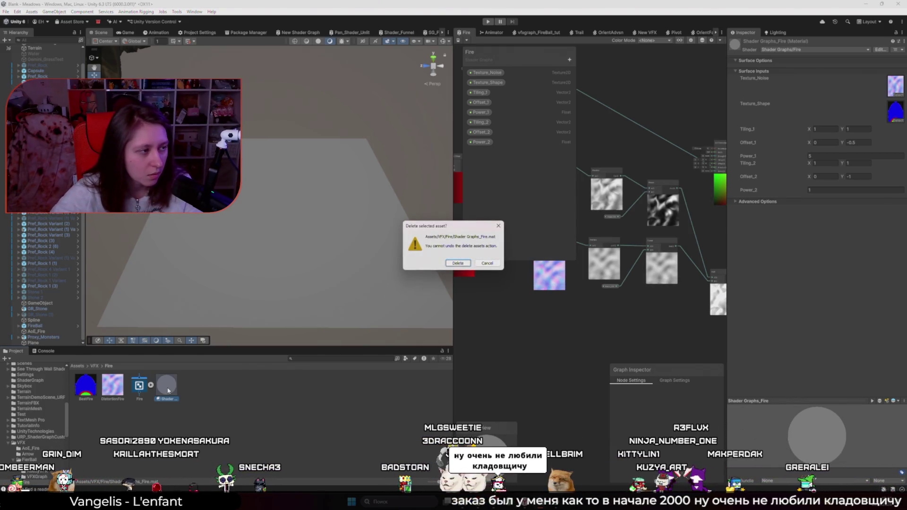
pyautogui.click(459, 263)
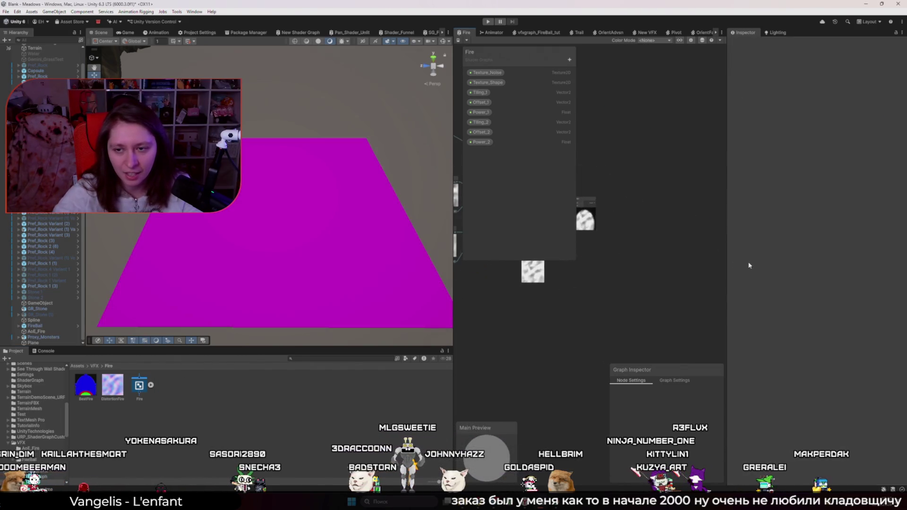
# - Enlarge the shader graph area, switch its preview mesh to Quad, and save the Fire graph
pyautogui.moveTo(727, 236); pyautogui.dragTo(807, 236)
pyautogui.moveTo(453, 260); pyautogui.dragTo(384, 260)
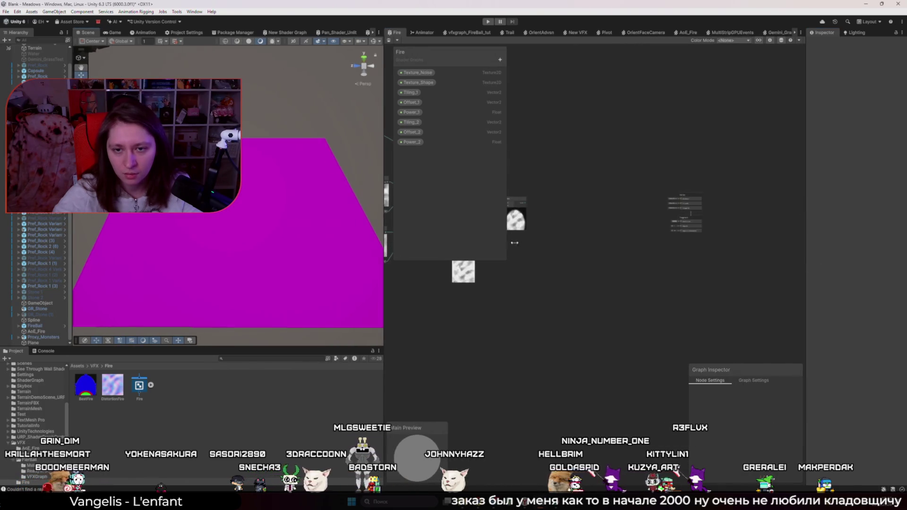
pyautogui.moveTo(562, 215); pyautogui.dragTo(775, 248)
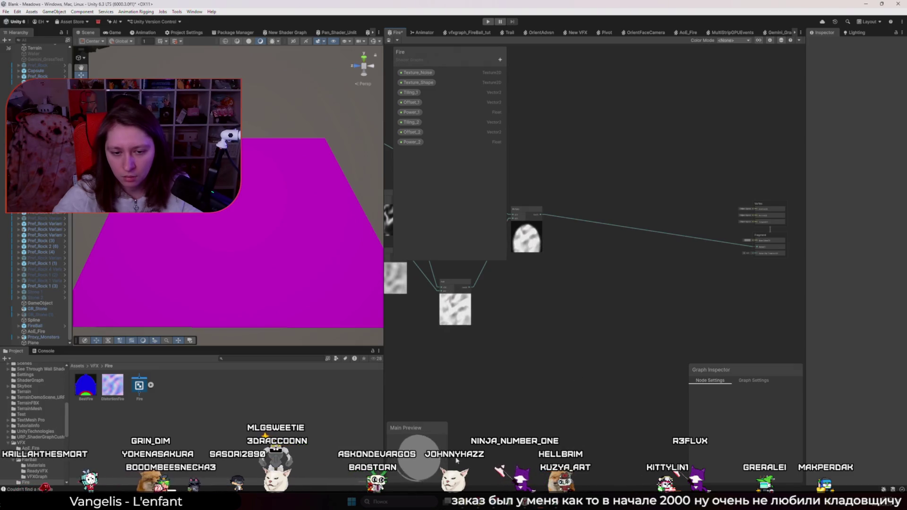
pyautogui.rightClick(419, 447)
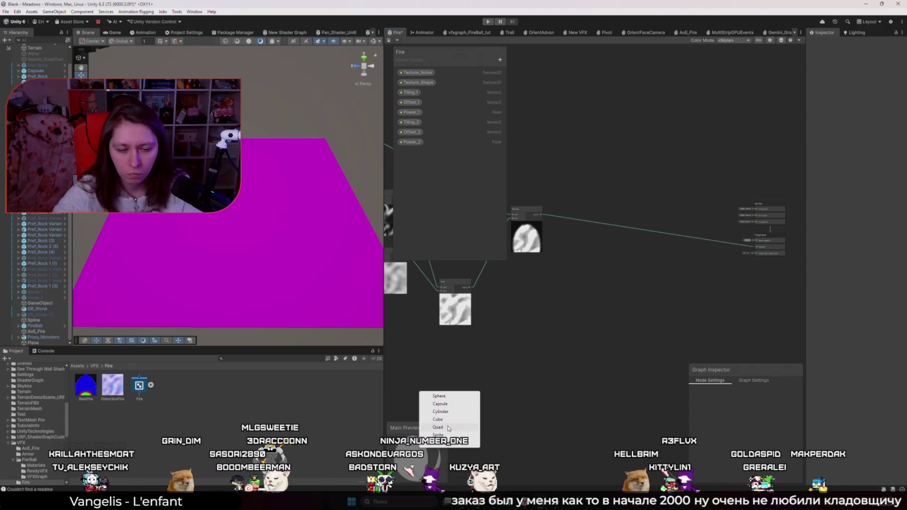
pyautogui.click(448, 427)
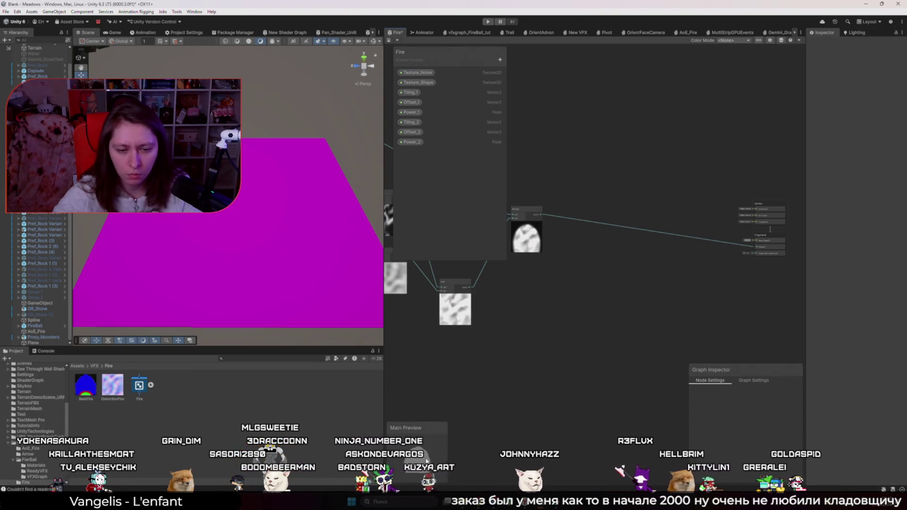
pyautogui.hotkey('ctrl', 's')
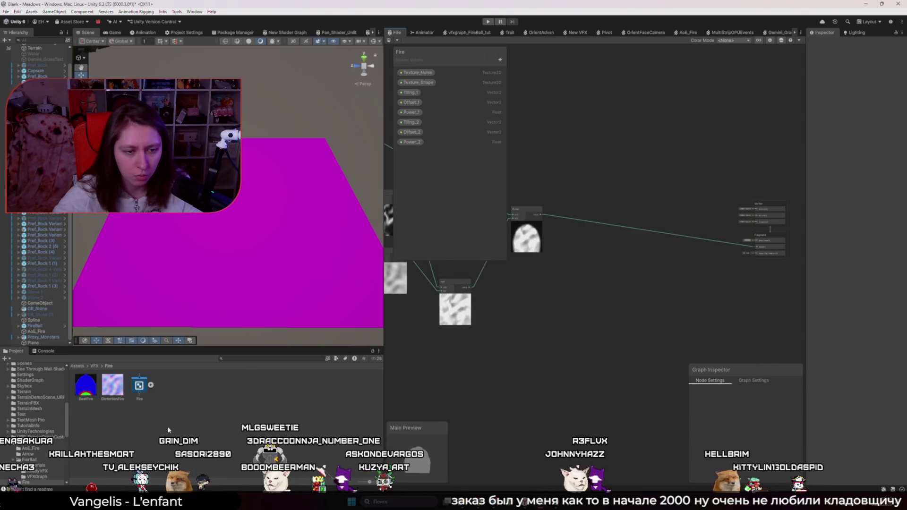
# - Create a new Shader Graphs_Fire material from the Fire shader and apply it to the plane
pyautogui.rightClick(140, 398)
pyautogui.moveTo(156, 187)
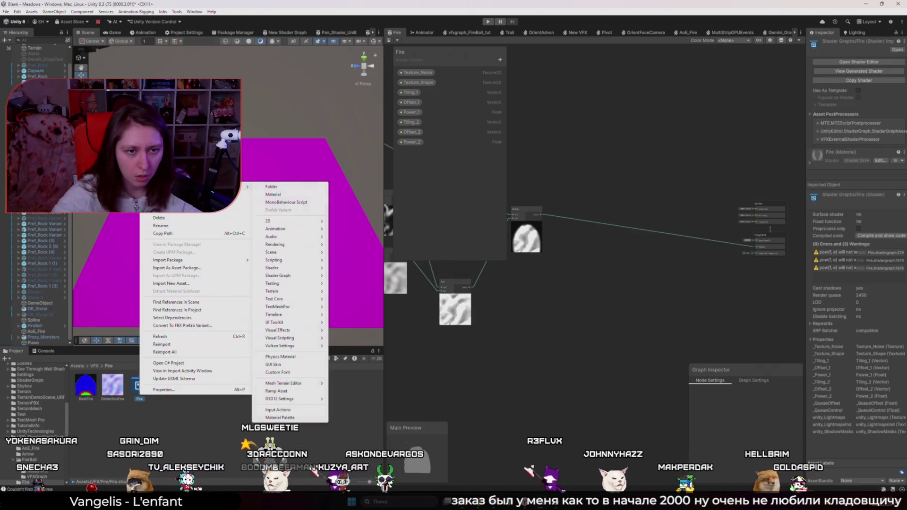
pyautogui.click(288, 194)
pyautogui.moveTo(287, 196); pyautogui.dragTo(287, 196)
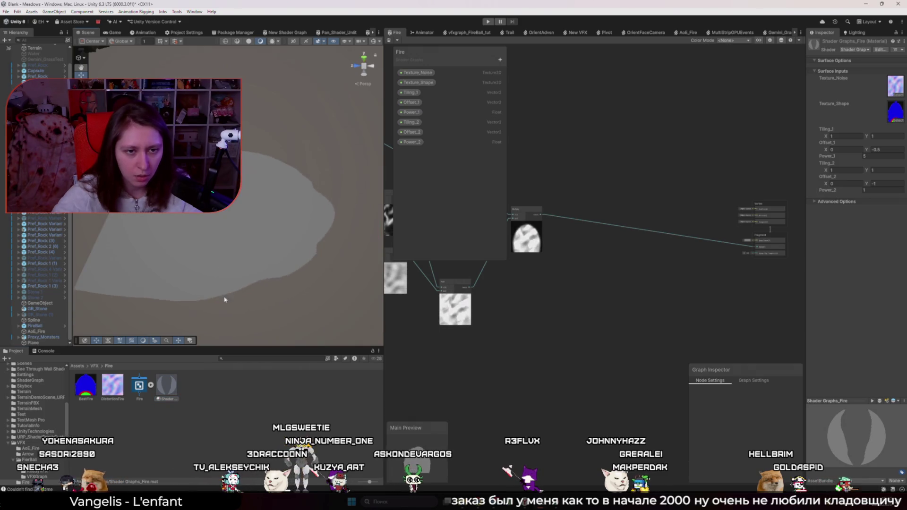
# - Stand the plane upright with rotation X 90 and Y -90
pyautogui.click(215, 274)
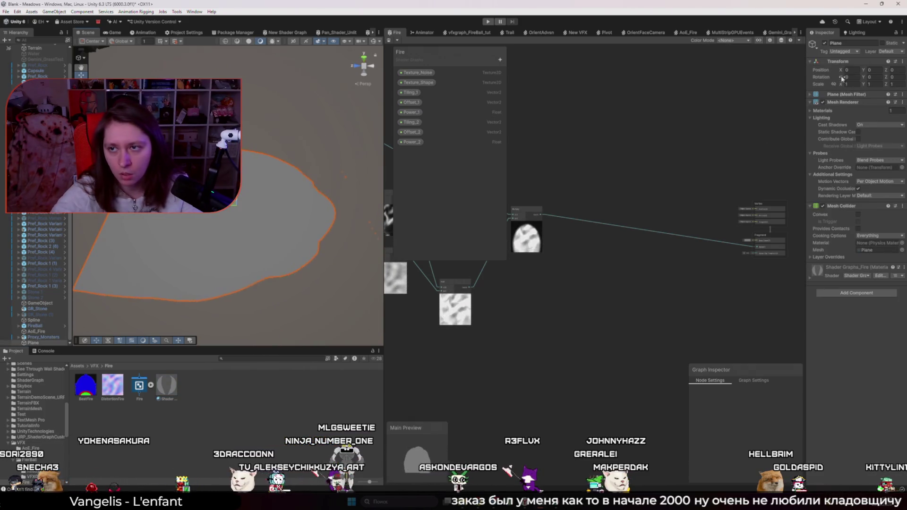
pyautogui.write('0')
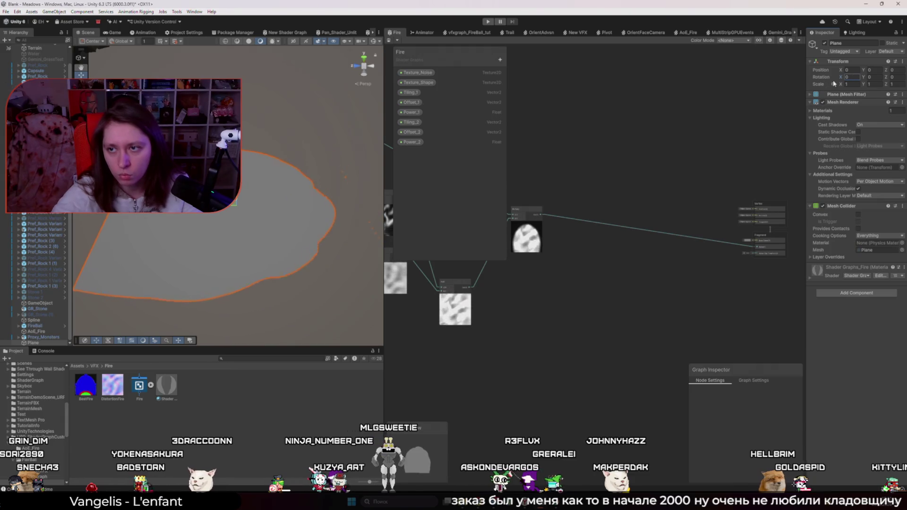
pyautogui.write('90')
pyautogui.press('Return')
pyautogui.moveTo(864, 76)
pyautogui.mouseDown()
pyautogui.moveTo(902, 83)
pyautogui.moveTo(893, 85)
pyautogui.mouseUp()
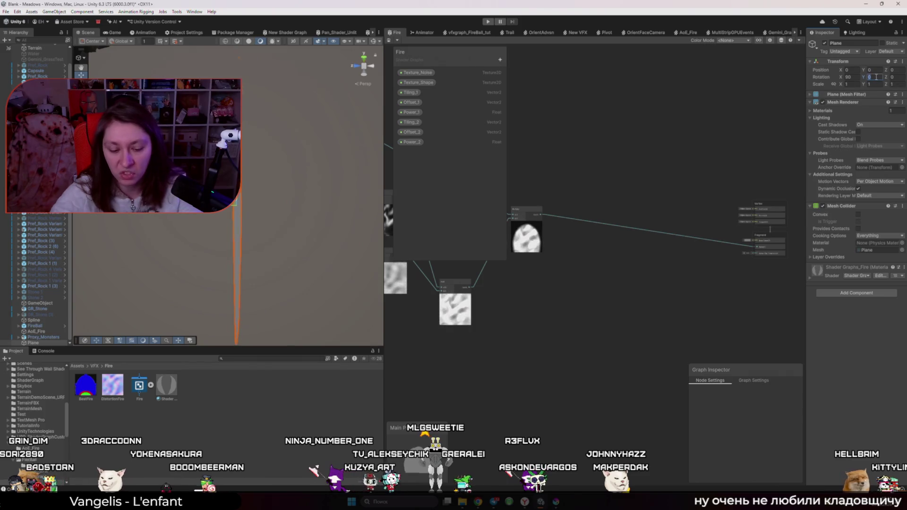
pyautogui.write('-90')
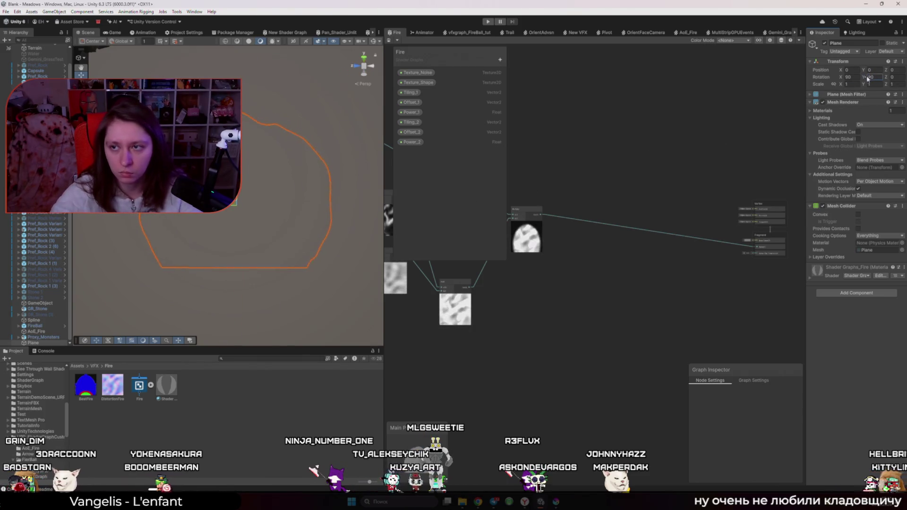
pyautogui.press('Return')
pyautogui.click(278, 324)
pyautogui.moveTo(277, 323)
pyautogui.mouseDown()
pyautogui.moveTo(248, 279)
pyautogui.moveTo(247, 241)
pyautogui.mouseUp()
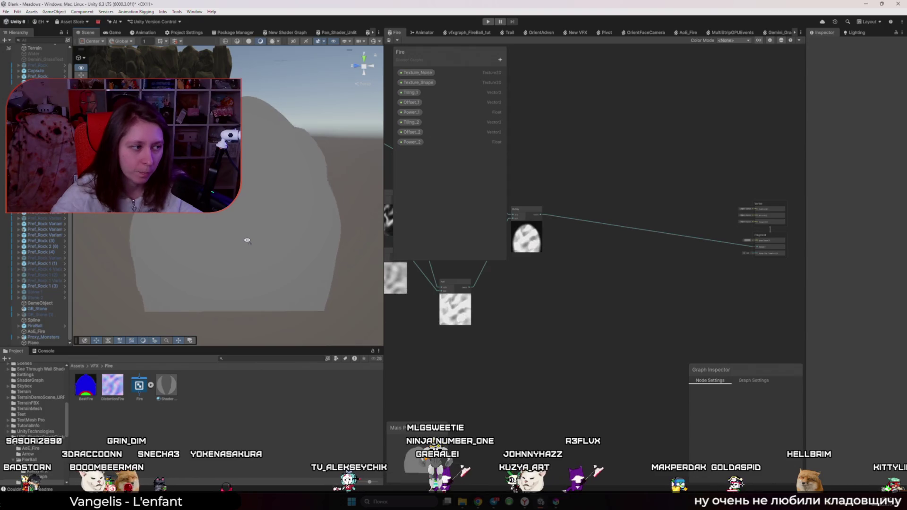
# - On the Shader Graphs_Fire material, scrub Power_2 and Power_1, trying values 1 and 5
pyautogui.moveTo(248, 240)
pyautogui.mouseDown()
pyautogui.moveTo(283, 217)
pyautogui.moveTo(254, 263)
pyautogui.moveTo(248, 256)
pyautogui.mouseUp()
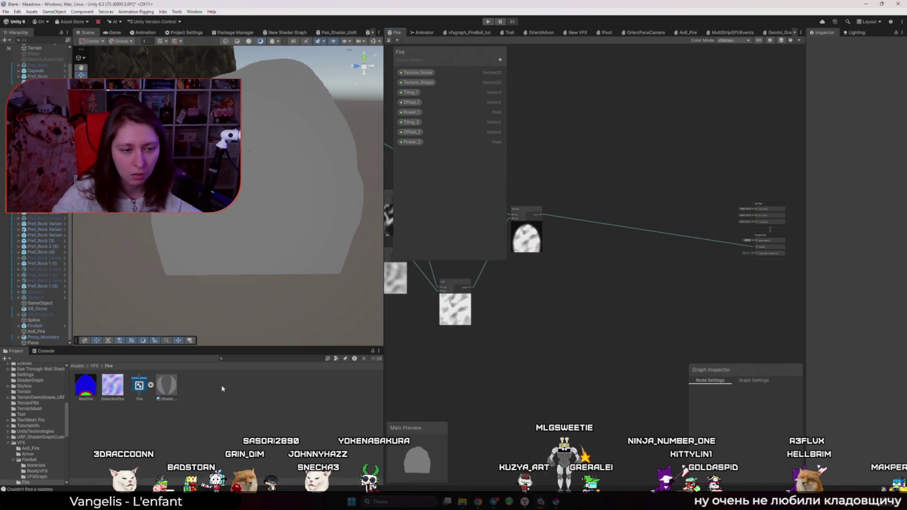
pyautogui.click(166, 385)
pyautogui.moveTo(857, 190); pyautogui.dragTo(872, 196)
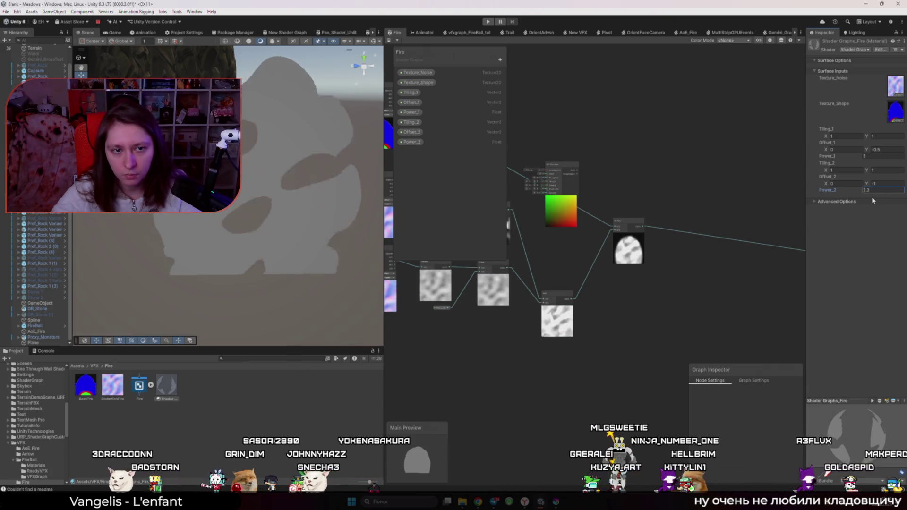
pyautogui.write('1')
pyautogui.moveTo(860, 162)
pyautogui.mouseDown()
pyautogui.moveTo(883, 161)
pyautogui.moveTo(796, 158)
pyautogui.mouseUp()
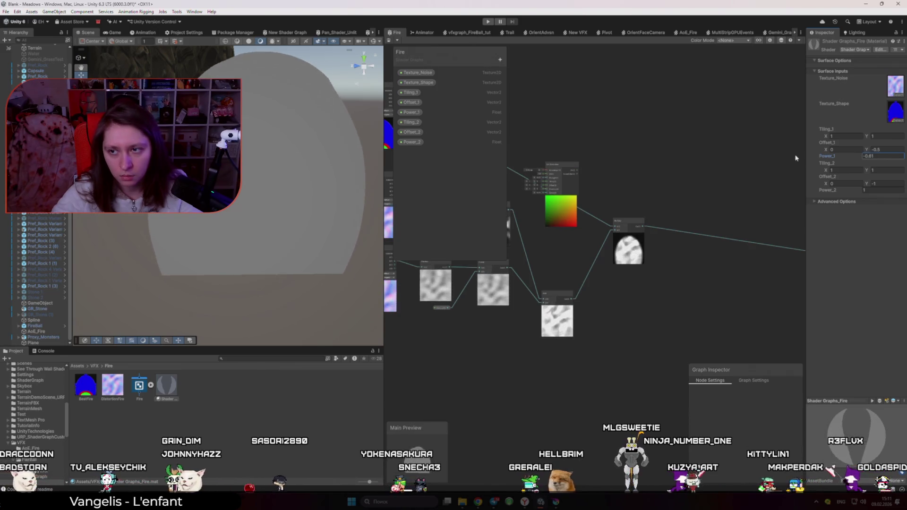
pyautogui.write('5')
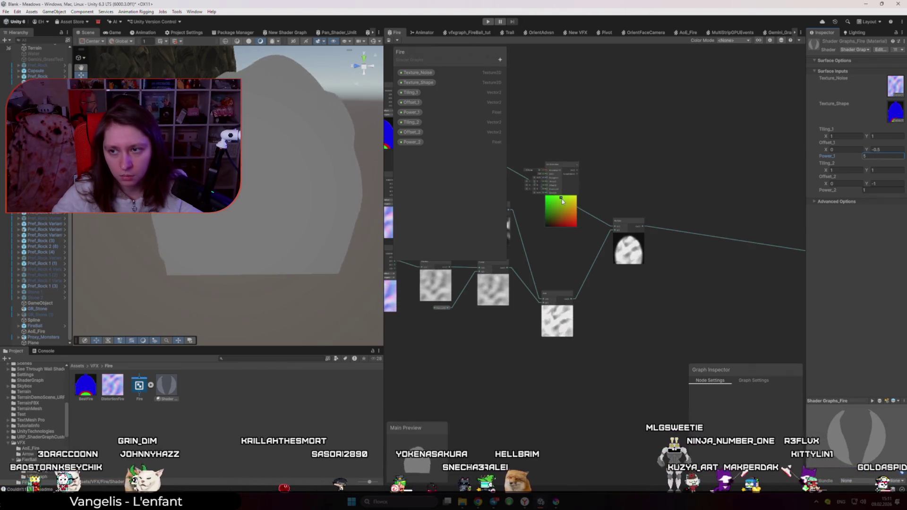
# - Raise Power_2 to 1.84 to cut holes, try Power_1 at 100, then settle Power_1 at 1
pyautogui.moveTo(859, 189); pyautogui.dragTo(866, 194)
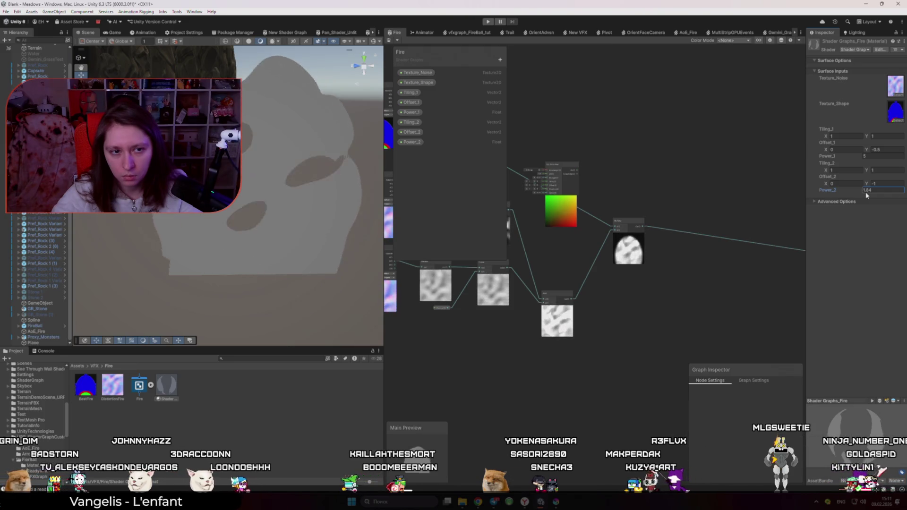
pyautogui.moveTo(367, 243)
pyautogui.mouseDown()
pyautogui.moveTo(362, 230)
pyautogui.moveTo(379, 245)
pyautogui.mouseUp()
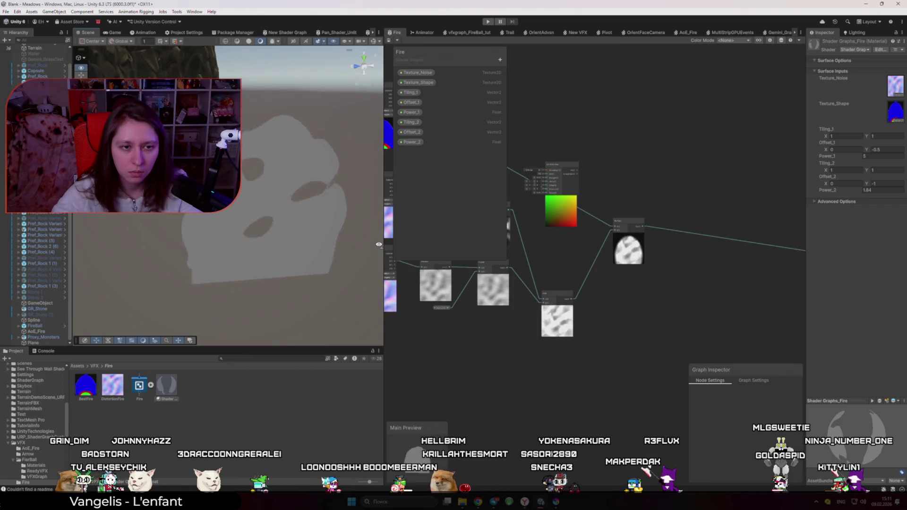
pyautogui.moveTo(859, 159); pyautogui.dragTo(247, 170)
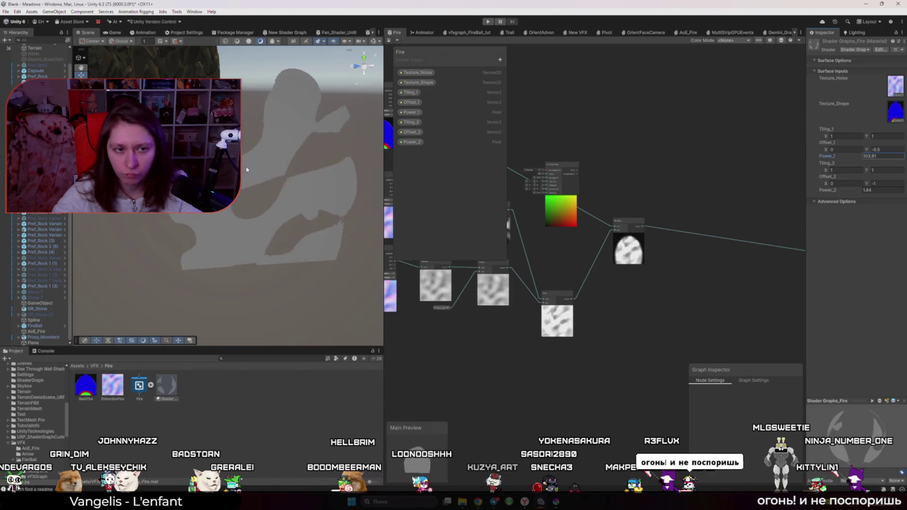
pyautogui.click(873, 156)
pyautogui.write('100')
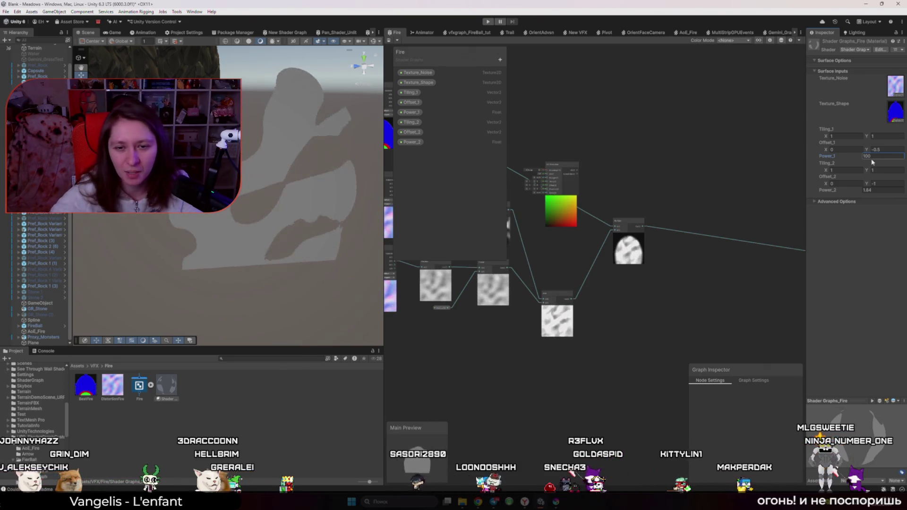
pyautogui.press('BackSpace')
pyautogui.press('BackSpace')
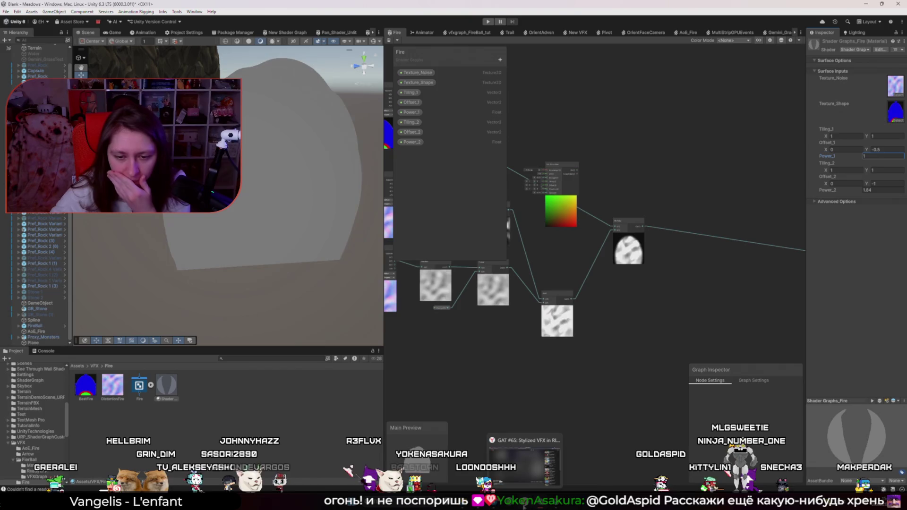
# - Resume the 'GAT #65: Stylized VFX in RIME' talk through its UV Modification and Final Flame slides
pyautogui.hotkey('alt', 'Tab')
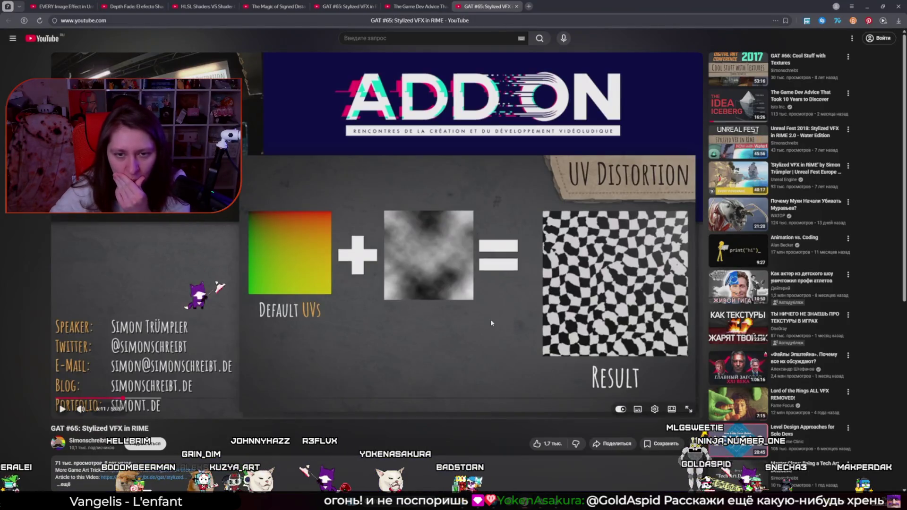
pyautogui.click(142, 399)
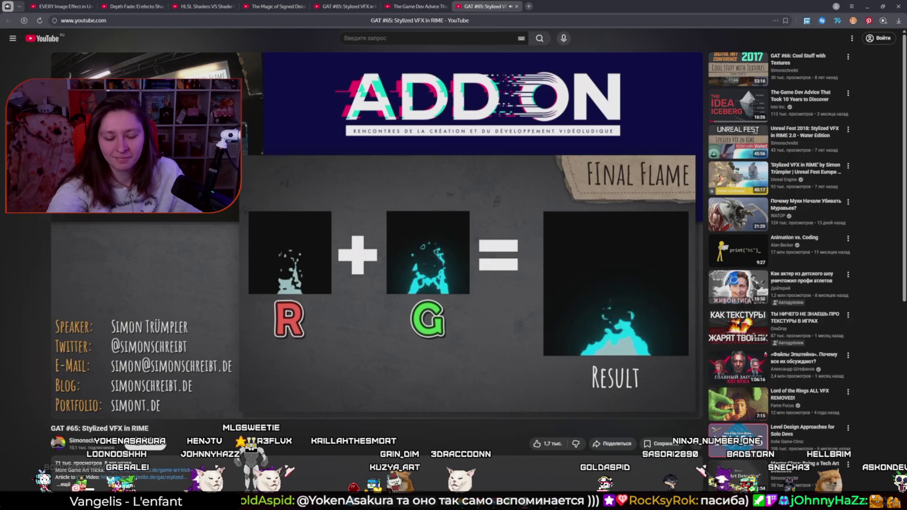
# - Rewind the talk 5 seconds and pause it on the UV Modification slide
pyautogui.press('Left')
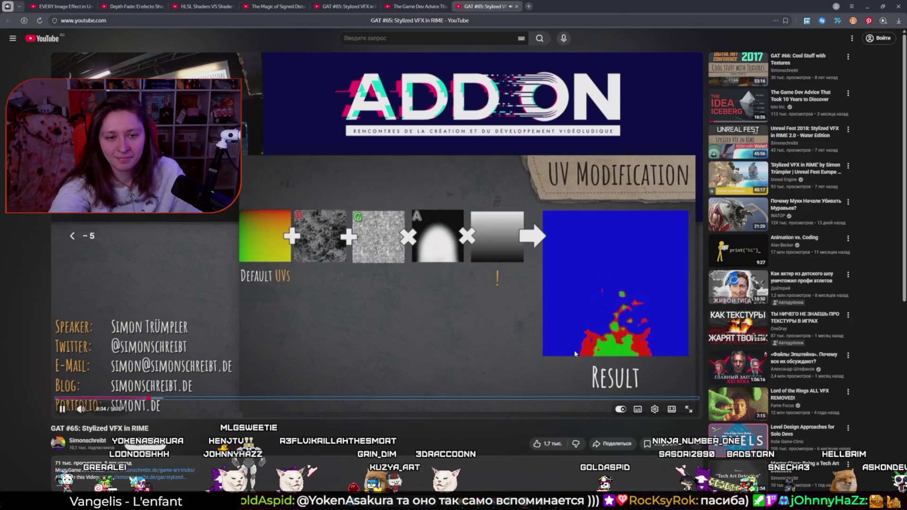
pyautogui.click(576, 353)
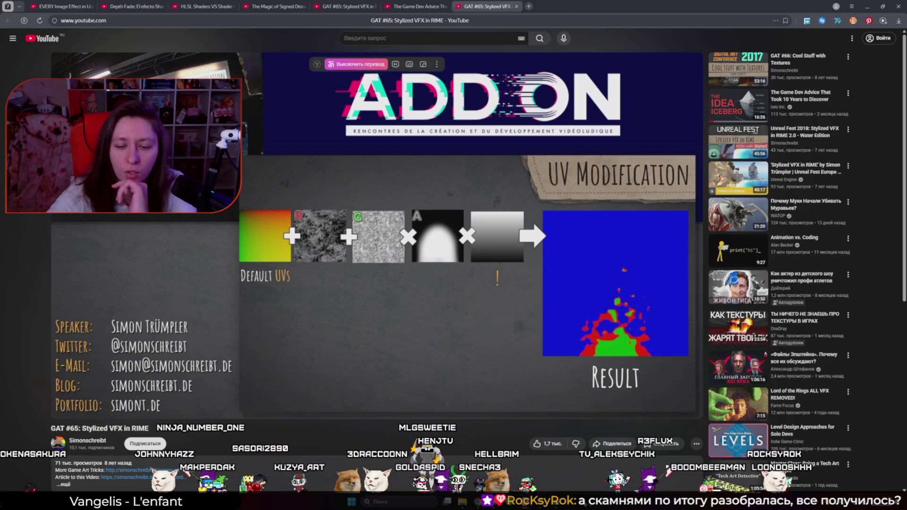
pyautogui.moveTo(553, 502)
pyautogui.click(550, 470)
# - Add a Scene Color node to the Fire shader graph
pyautogui.hotkey('alt', 'Tab')
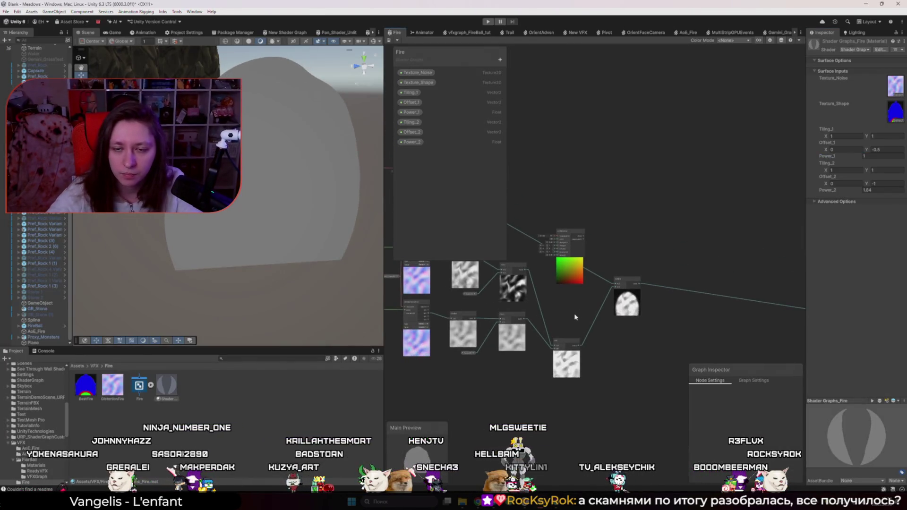
pyautogui.moveTo(574, 313); pyautogui.dragTo(613, 340)
pyautogui.press('space')
pyautogui.write('color sca')
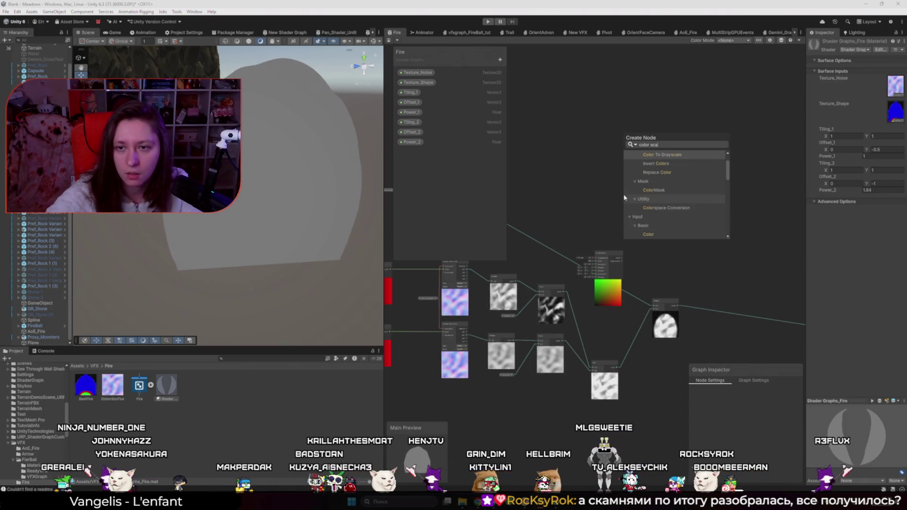
pyautogui.press('BackSpace')
pyautogui.press('BackSpace')
pyautogui.press('BackSpace')
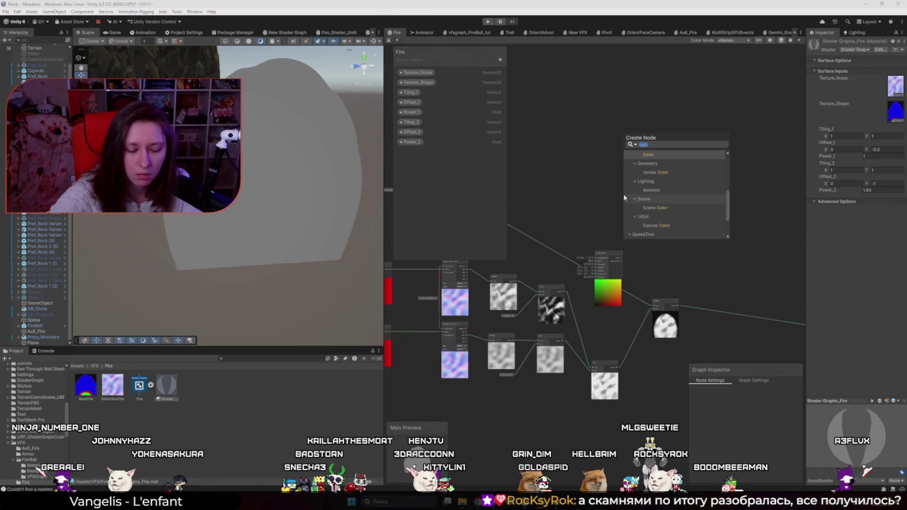
pyautogui.press('BackSpace')
pyautogui.press('BackSpace')
pyautogui.press('BackSpace')
pyautogui.write('Sce')
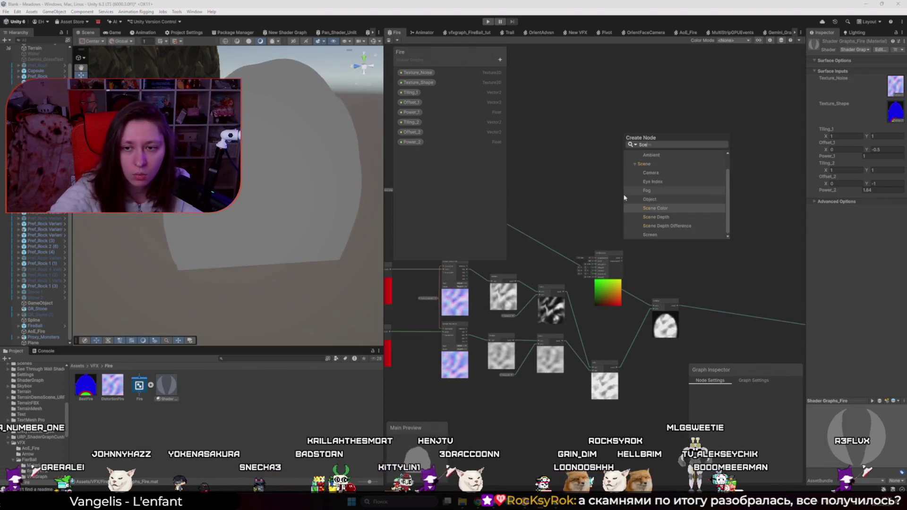
pyautogui.doubleClick(659, 208)
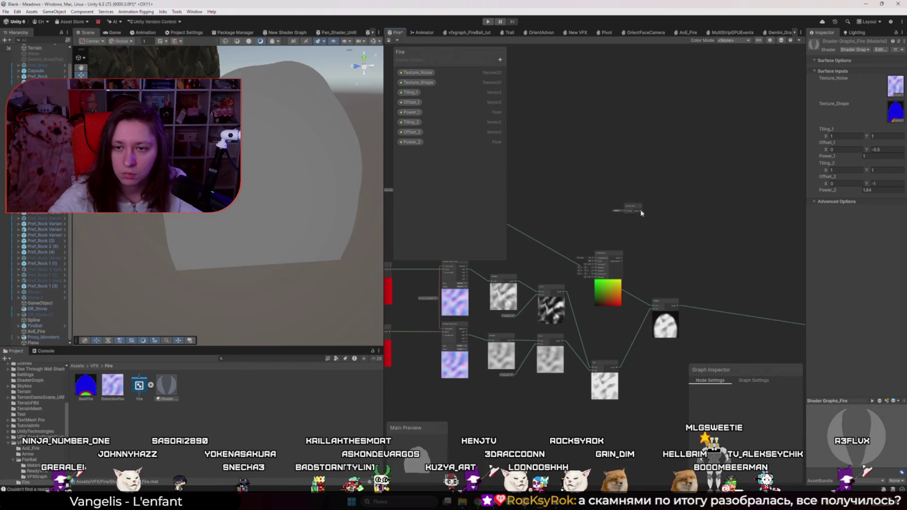
# - Replace the fragment output's old link with Scene Color, turning the scene plane black
pyautogui.moveTo(720, 326); pyautogui.dragTo(594, 301)
pyautogui.scroll(1, 594, 300)
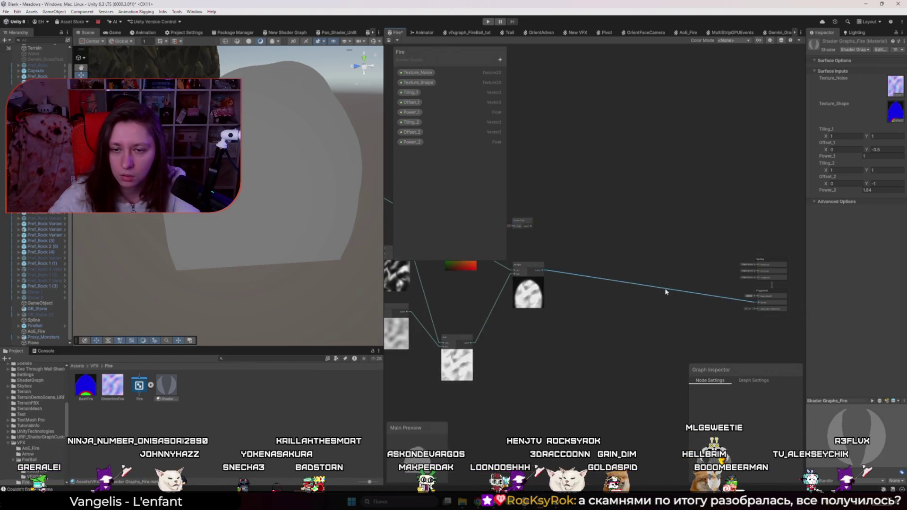
pyautogui.moveTo(550, 278); pyautogui.dragTo(614, 286)
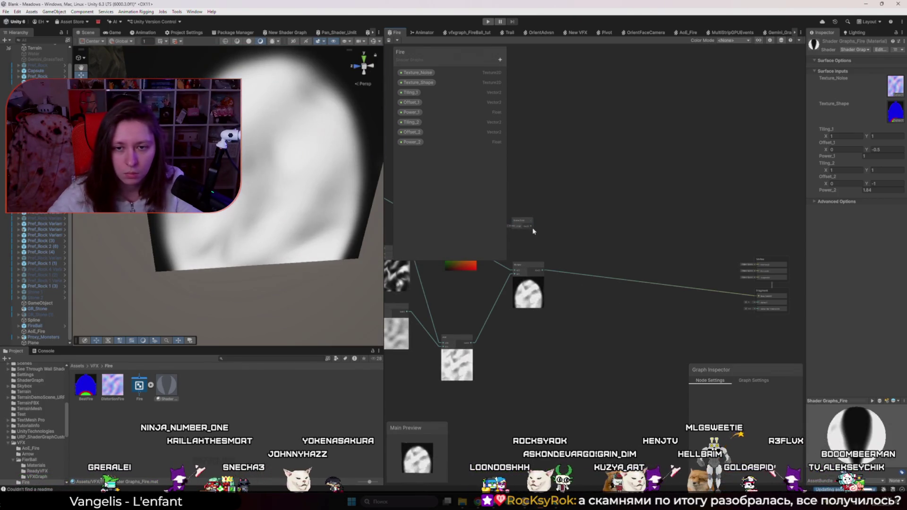
pyautogui.moveTo(696, 290); pyautogui.dragTo(757, 295)
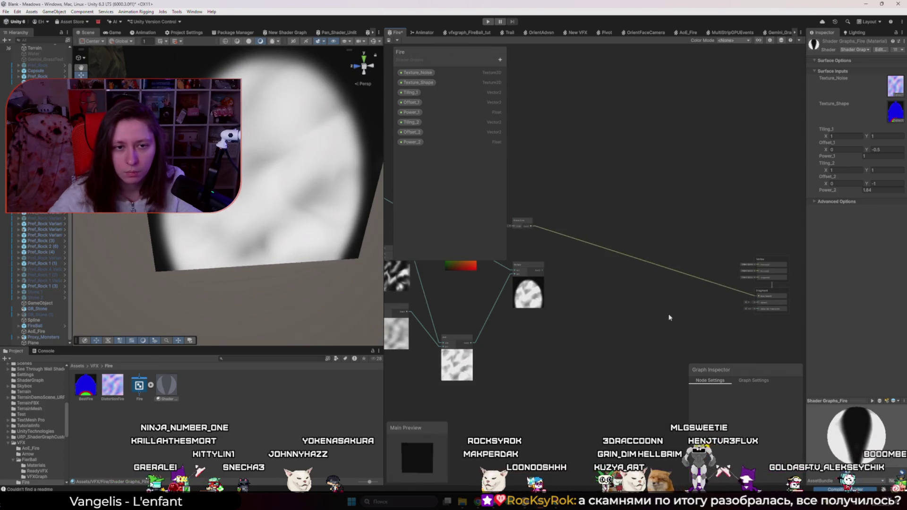
pyautogui.moveTo(251, 213)
pyautogui.mouseDown()
pyautogui.moveTo(236, 217)
pyautogui.moveTo(228, 243)
pyautogui.mouseUp()
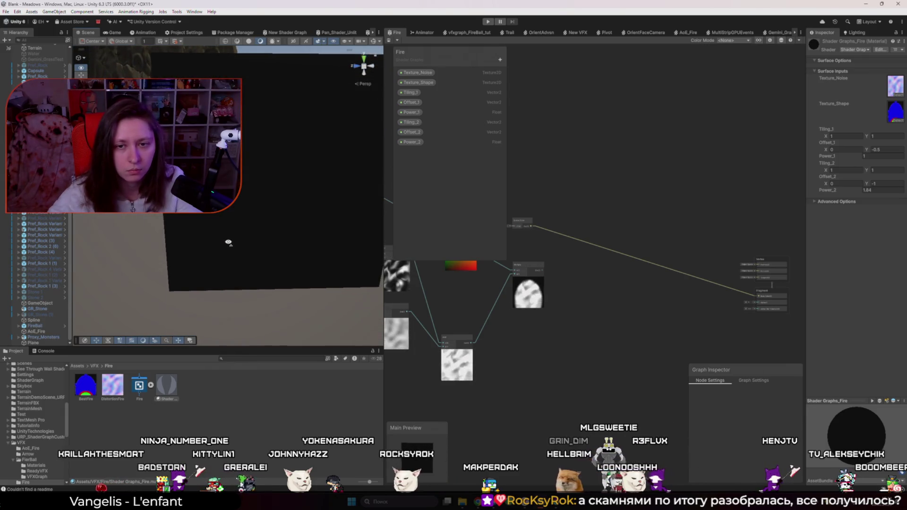
pyautogui.hotkey('alt', 'Tab')
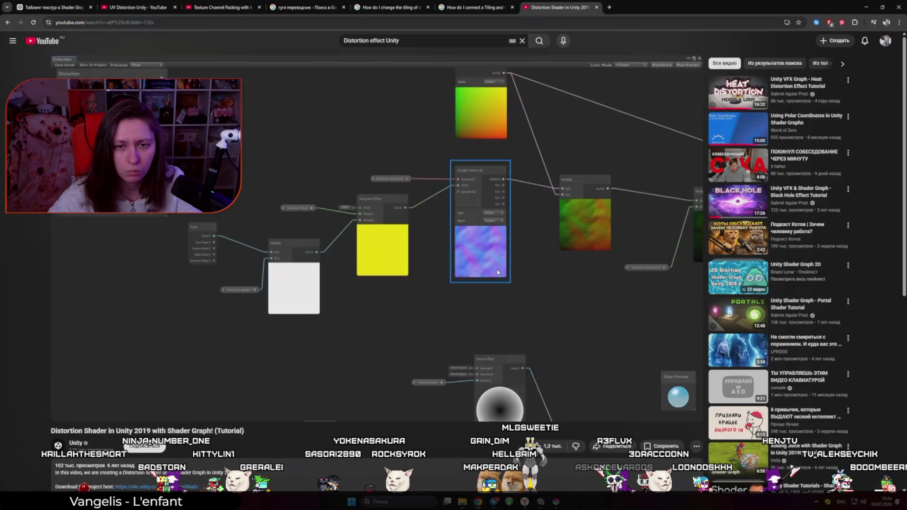
# - Scrub the distortion tutorial through its graph section (about 2:46–3:34) and pause it
pyautogui.click(498, 272)
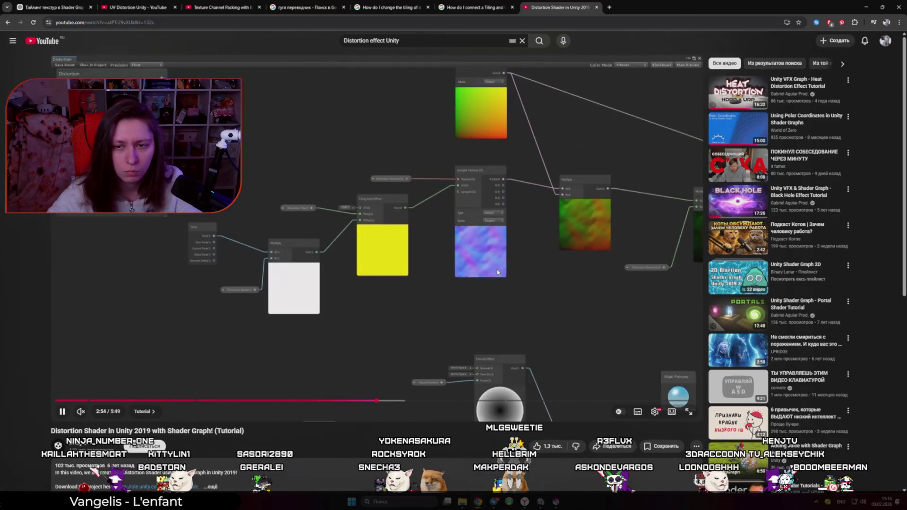
pyautogui.press('Left')
pyautogui.press('Left')
pyautogui.press('Left')
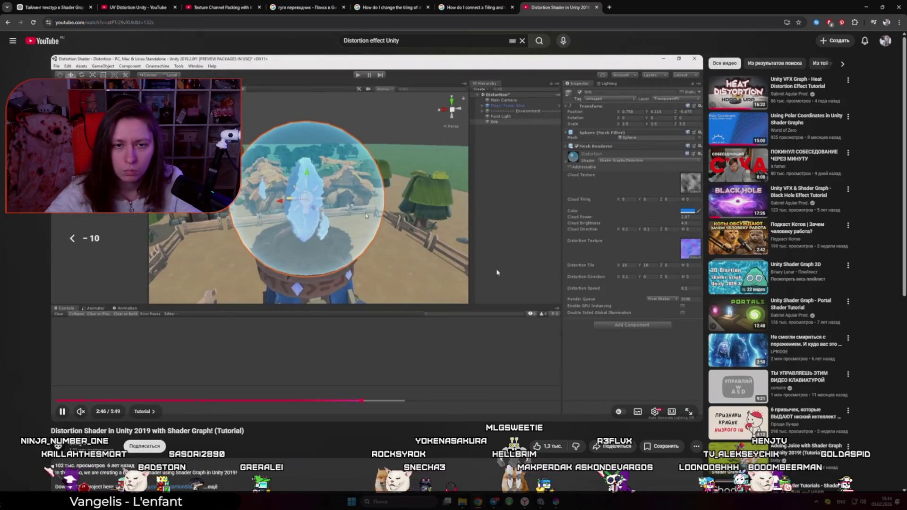
pyautogui.press('Right')
pyautogui.press('Right')
pyautogui.press('Right')
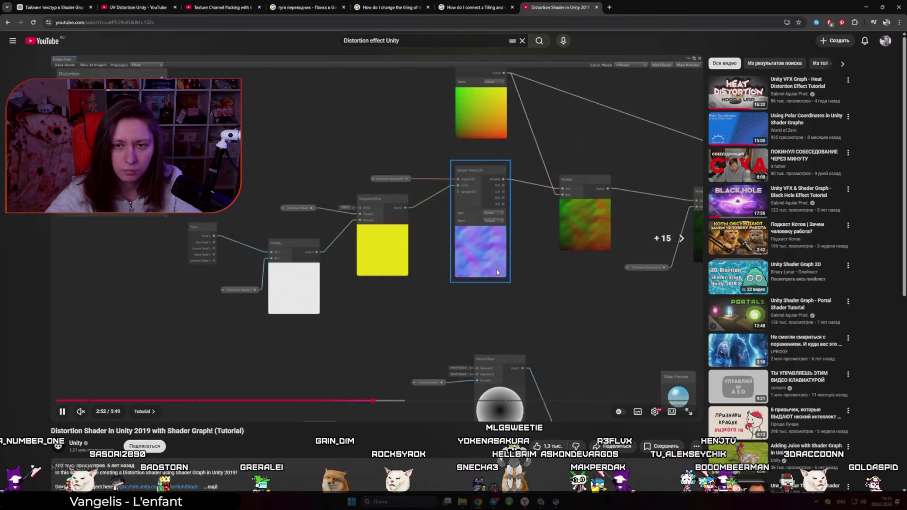
pyautogui.press('Right')
pyautogui.press('Right')
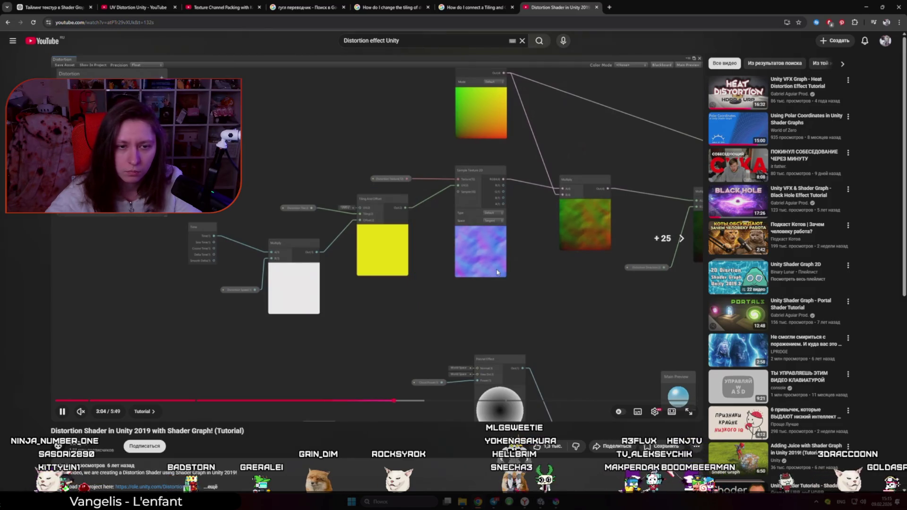
pyautogui.press('Right')
pyautogui.press('Right')
pyautogui.press('Right')
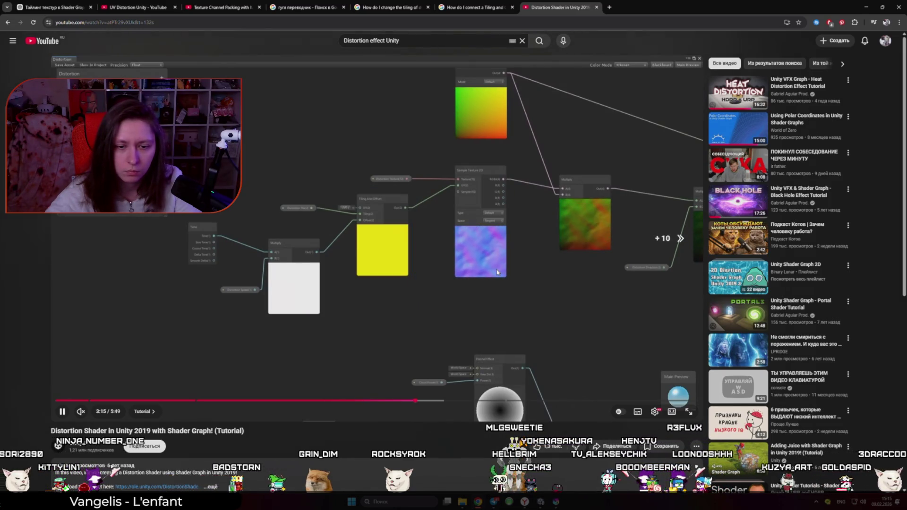
pyautogui.press('Right')
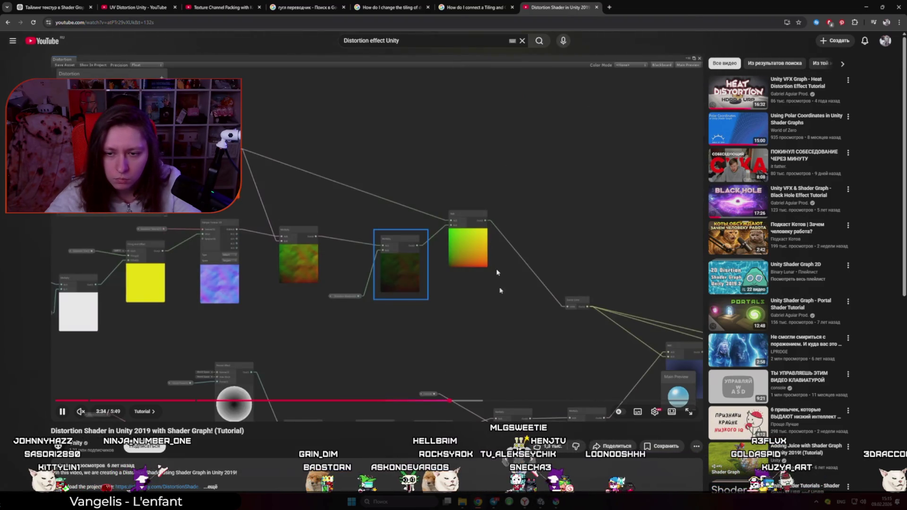
pyautogui.press('Right')
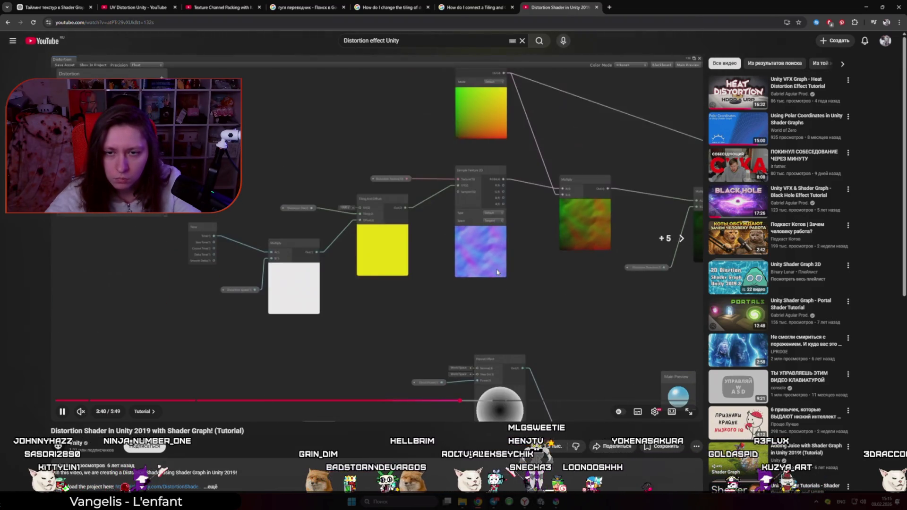
pyautogui.press('space')
pyautogui.hotkey('alt', 'Tab')
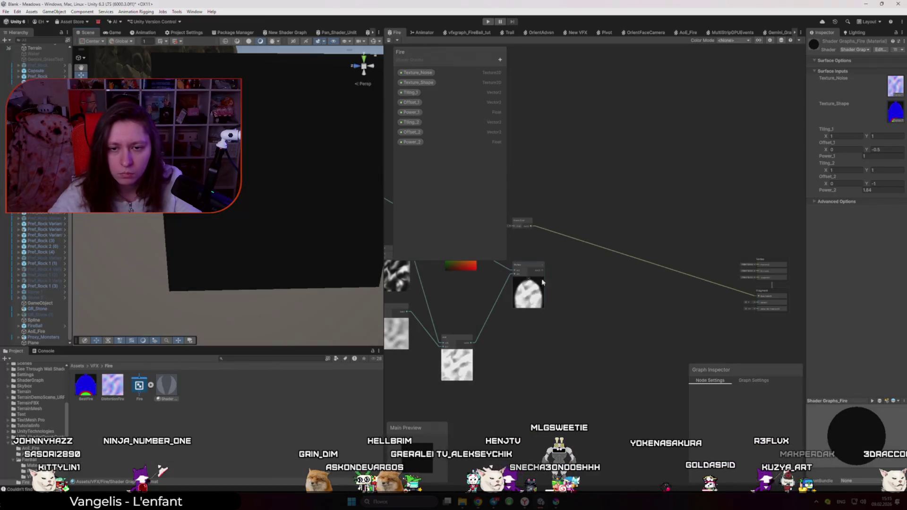
# - Add a Multiply node fed by the noise output
pyautogui.moveTo(592, 266); pyautogui.dragTo(543, 271)
pyautogui.write('multiply')
pyautogui.press('Return')
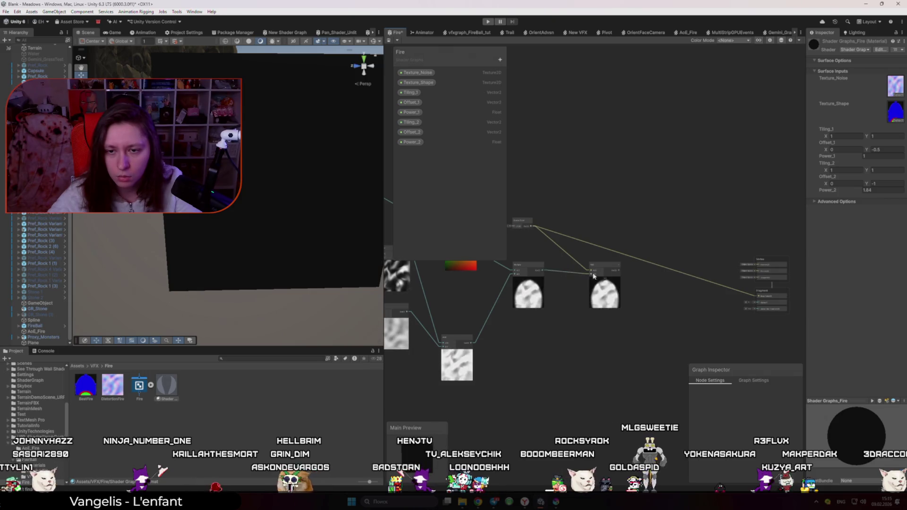
pyautogui.moveTo(621, 268)
pyautogui.mouseDown()
pyautogui.moveTo(682, 282)
pyautogui.moveTo(627, 272)
pyautogui.mouseUp()
pyautogui.moveTo(723, 291)
pyautogui.mouseDown()
pyautogui.moveTo(740, 306)
pyautogui.moveTo(738, 299)
pyautogui.mouseUp()
pyautogui.press('Escape')
# - Connect the Multiply result to the fragment output and save, showing a masked white flame
pyautogui.moveTo(293, 297)
pyautogui.mouseDown()
pyautogui.moveTo(260, 262)
pyautogui.moveTo(316, 276)
pyautogui.mouseUp()
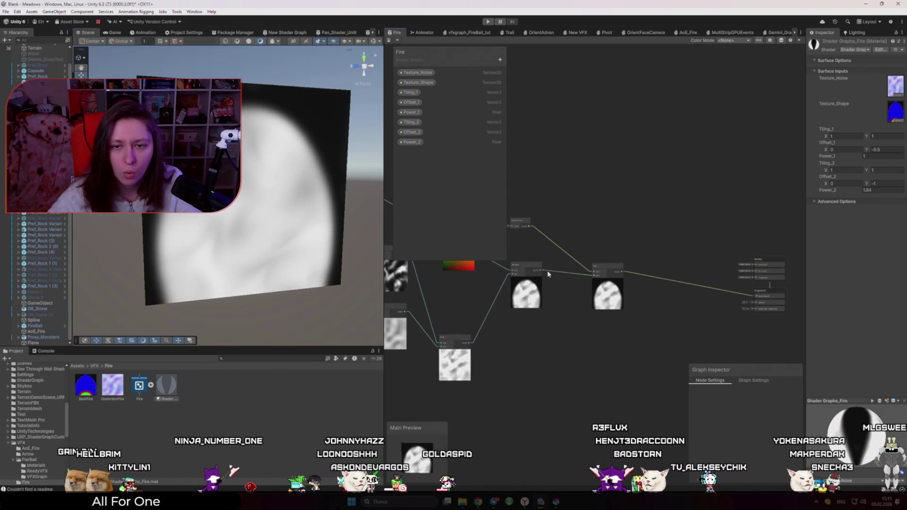
pyautogui.moveTo(759, 313); pyautogui.dragTo(755, 303)
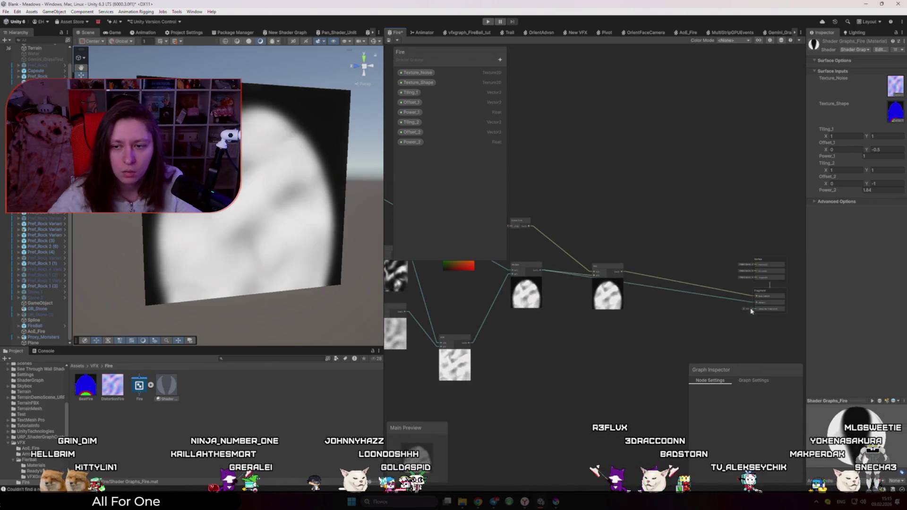
pyautogui.moveTo(333, 246); pyautogui.dragTo(324, 241)
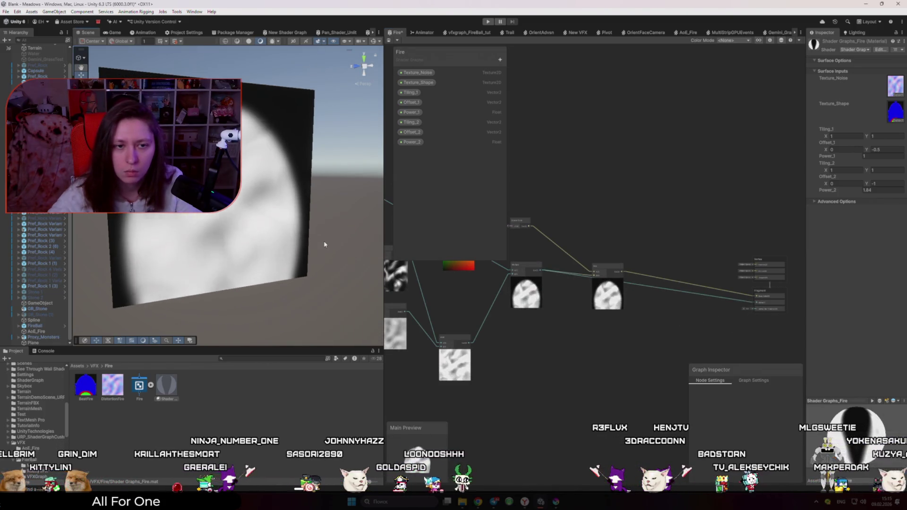
pyautogui.click(648, 363)
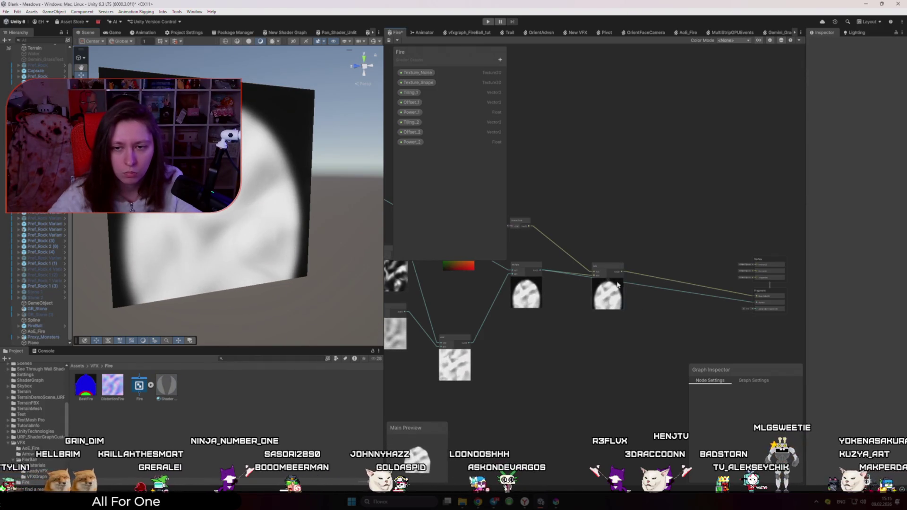
pyautogui.hotkey('ctrl', 's')
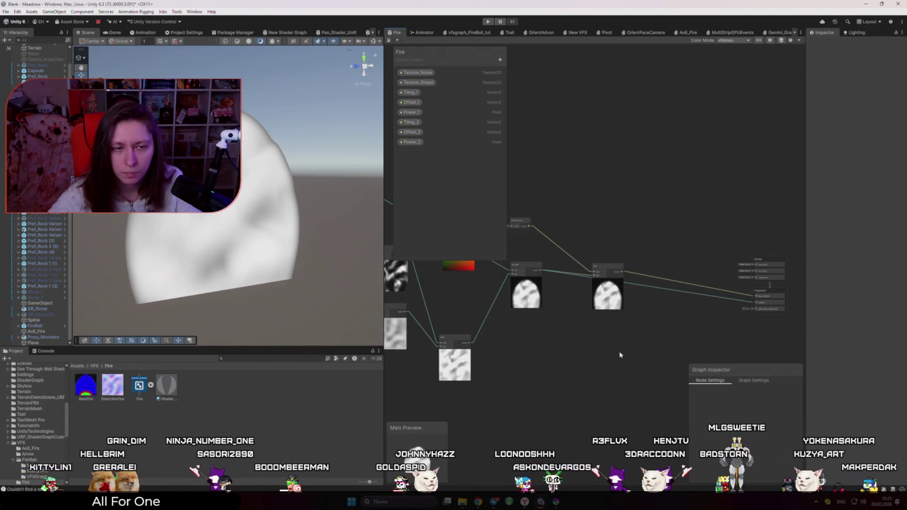
pyautogui.moveTo(295, 265)
pyautogui.mouseDown()
pyautogui.moveTo(297, 273)
pyautogui.moveTo(257, 260)
pyautogui.moveTo(262, 289)
pyautogui.mouseUp()
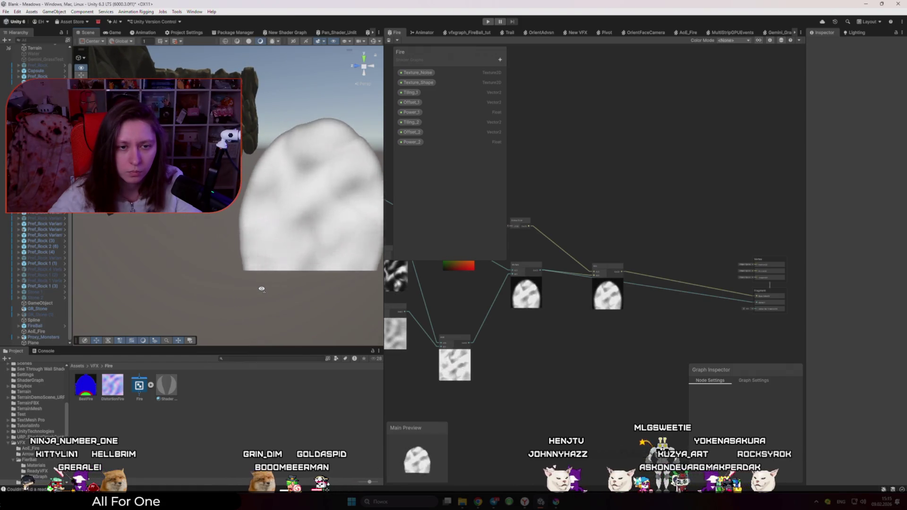
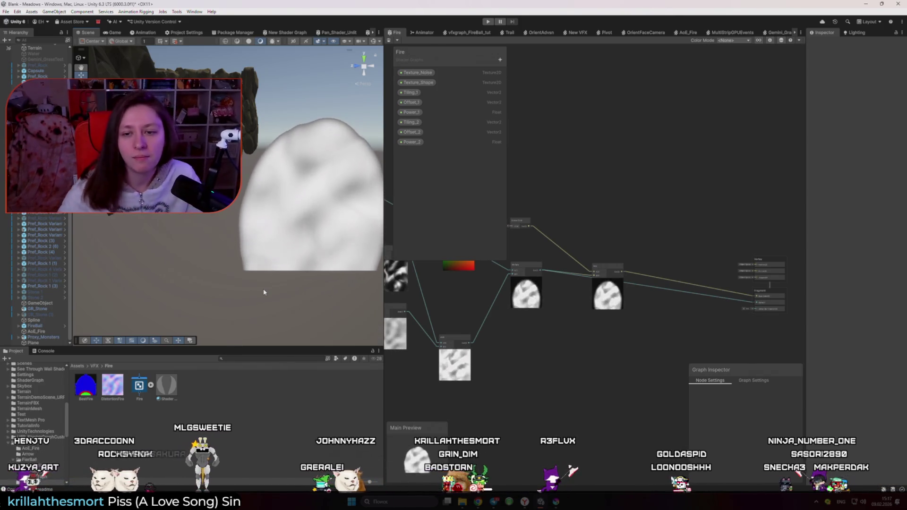
# - Commit an Alpha Clip Threshold of 1, then try 0.1 and save the Fire graph
pyautogui.scroll(2, 738, 321)
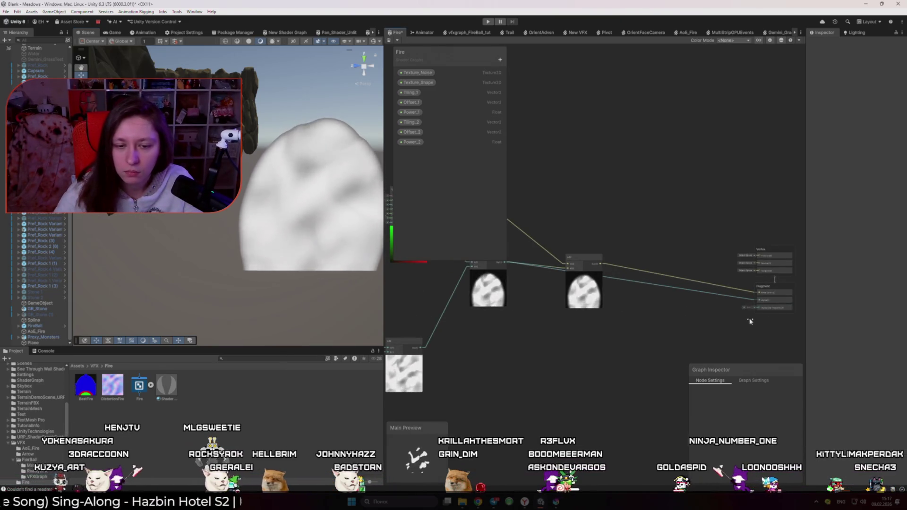
pyautogui.scroll(5, 752, 320)
pyautogui.press('Return')
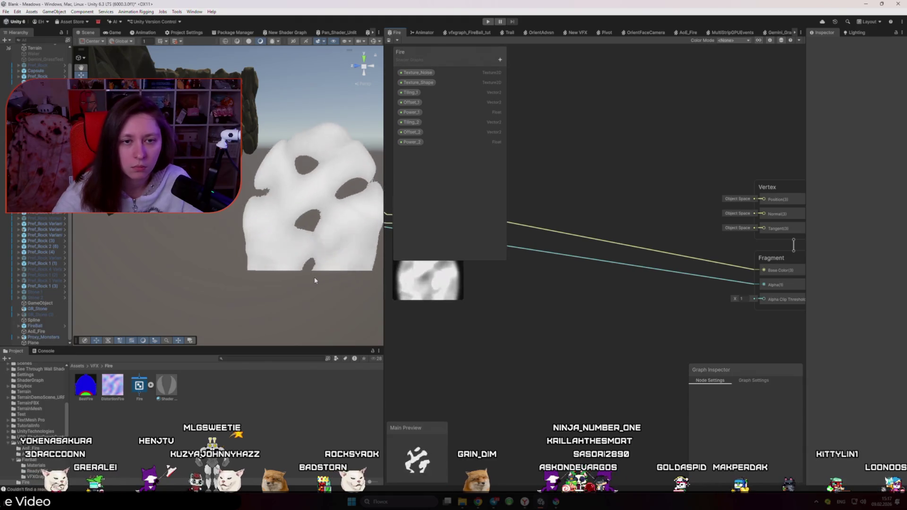
pyautogui.click(746, 298)
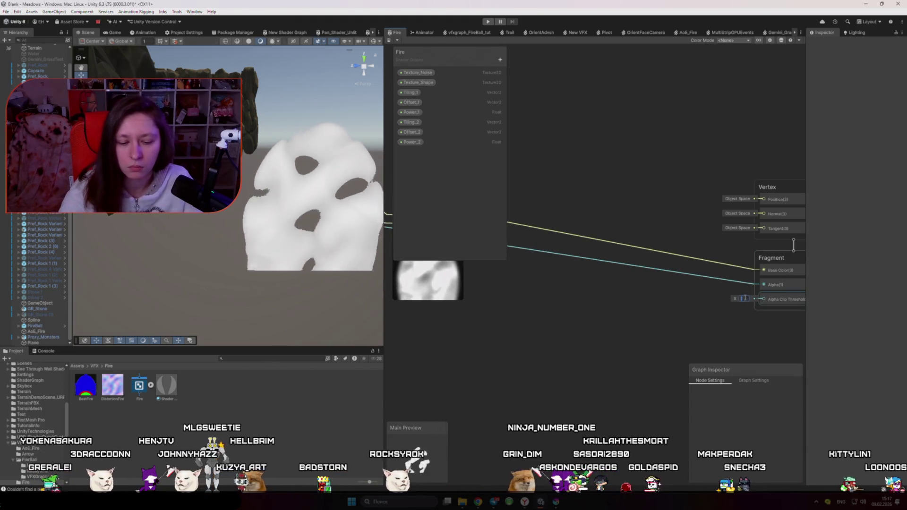
pyautogui.write('0.1')
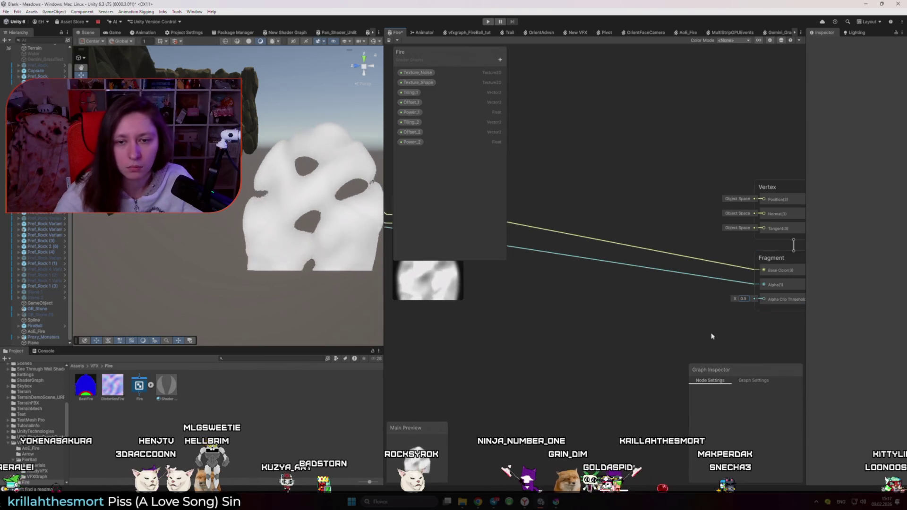
pyautogui.hotkey('ctrl', 's')
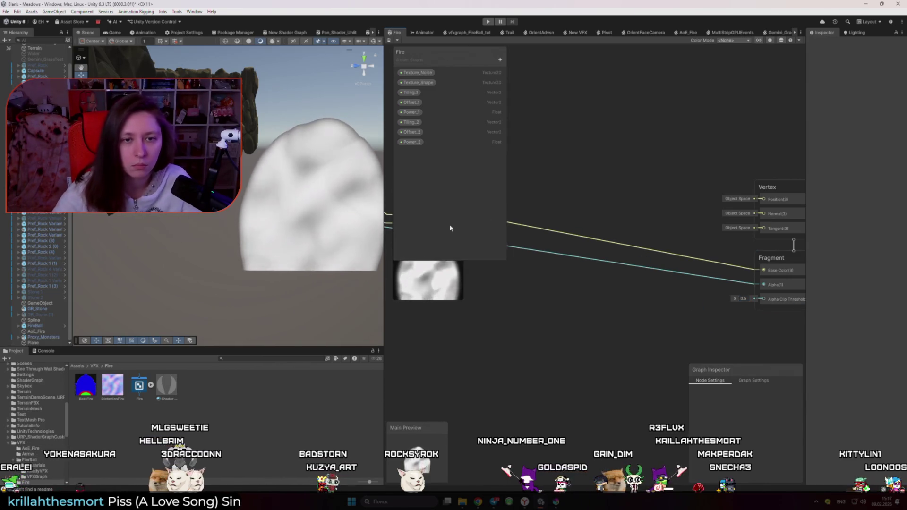
# - Restore the Alpha Clip Threshold to 1, save, and bring up the RIME talk in the browser
pyautogui.click(744, 299)
pyautogui.write('1')
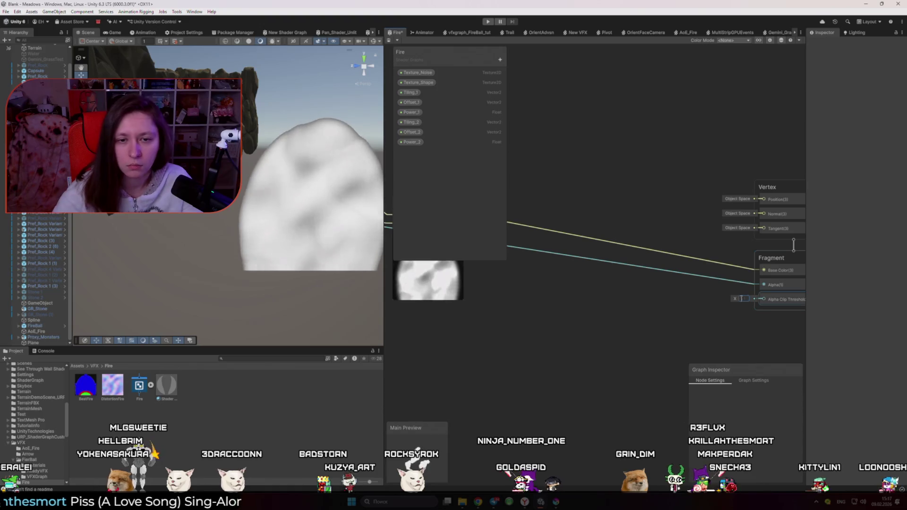
pyautogui.hotkey('ctrl', 's')
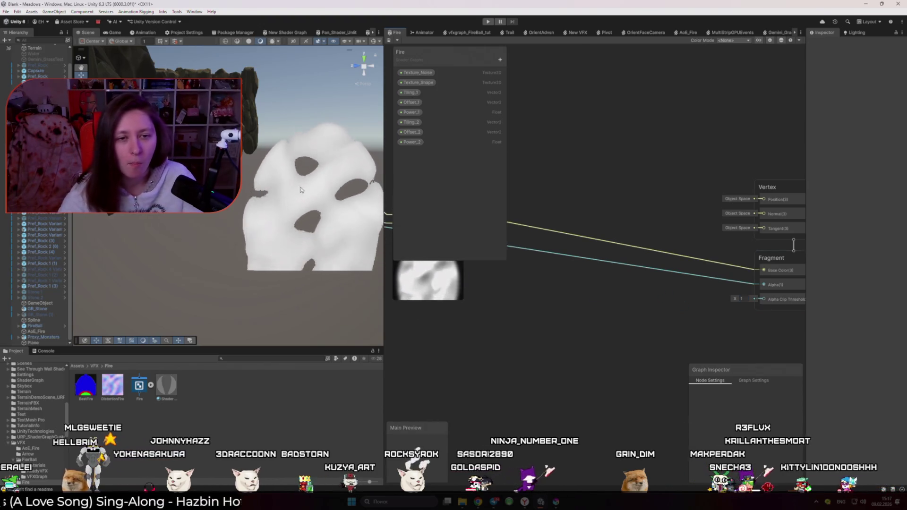
pyautogui.moveTo(270, 170)
pyautogui.mouseDown()
pyautogui.moveTo(289, 224)
pyautogui.moveTo(283, 243)
pyautogui.moveTo(255, 226)
pyautogui.mouseUp()
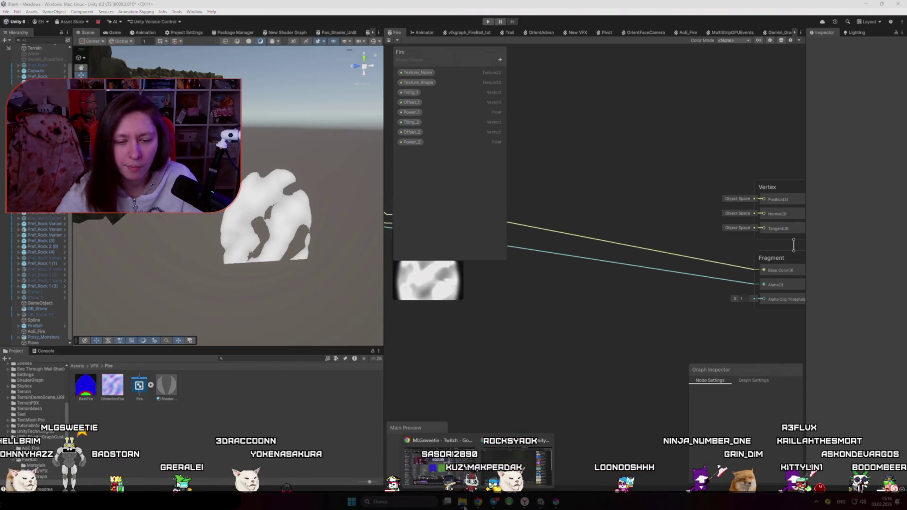
pyautogui.click(495, 471)
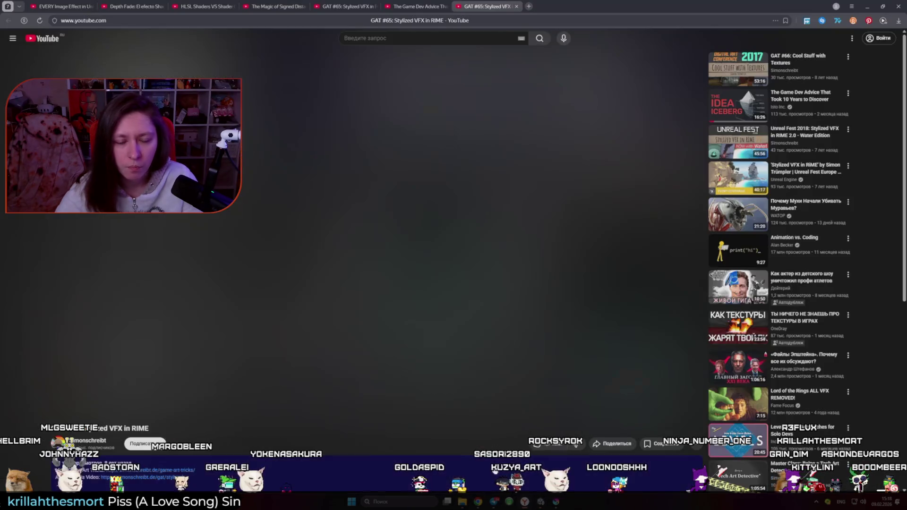
# - Rewind the RIME talk to the UV Modification slide and pause it there
pyautogui.click(418, 324)
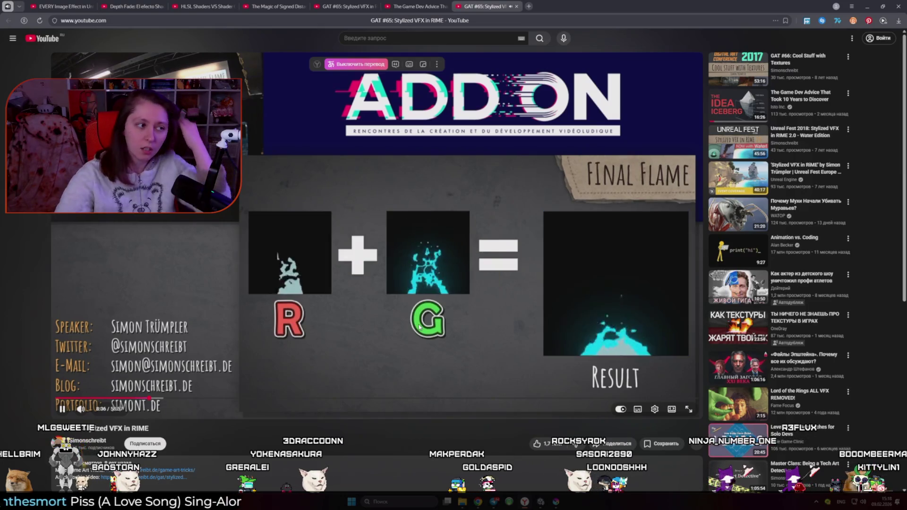
pyautogui.press('j')
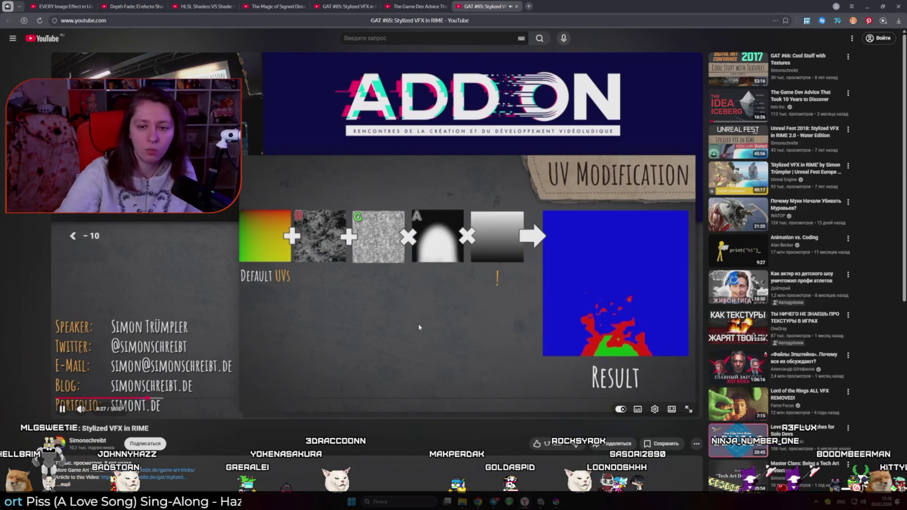
pyautogui.press('Left')
pyautogui.press('Left')
pyautogui.press('Left')
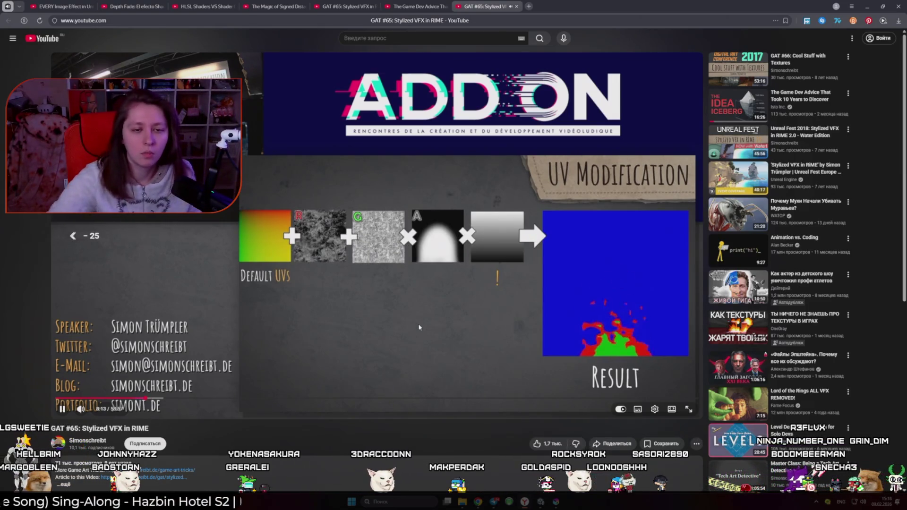
pyautogui.press('k')
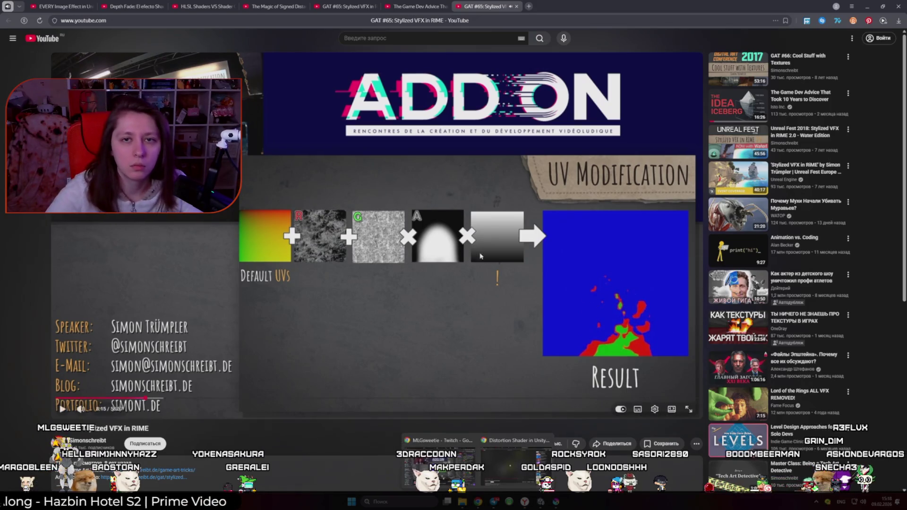
# - Google 'Distortion UV Unity' in a new browser tab
pyautogui.click(526, 458)
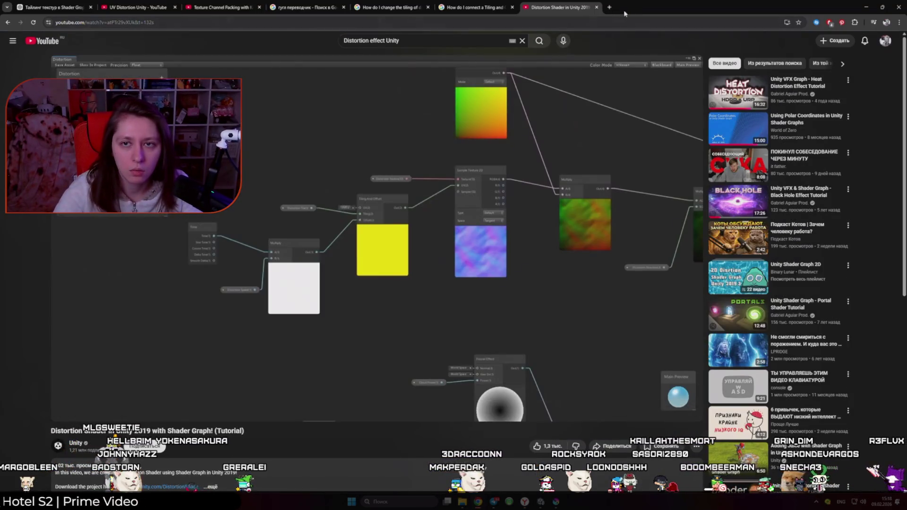
pyautogui.click(610, 7)
pyautogui.write('Distortion UV Unity')
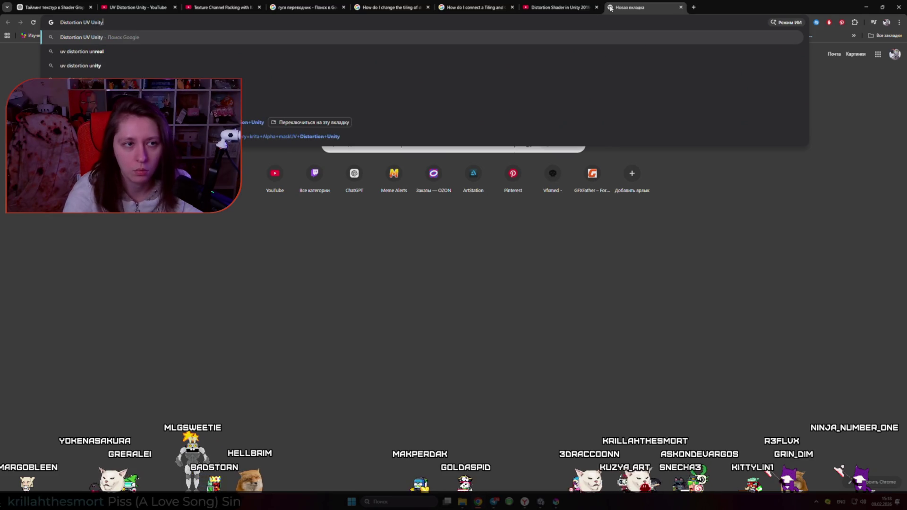
pyautogui.press('Return')
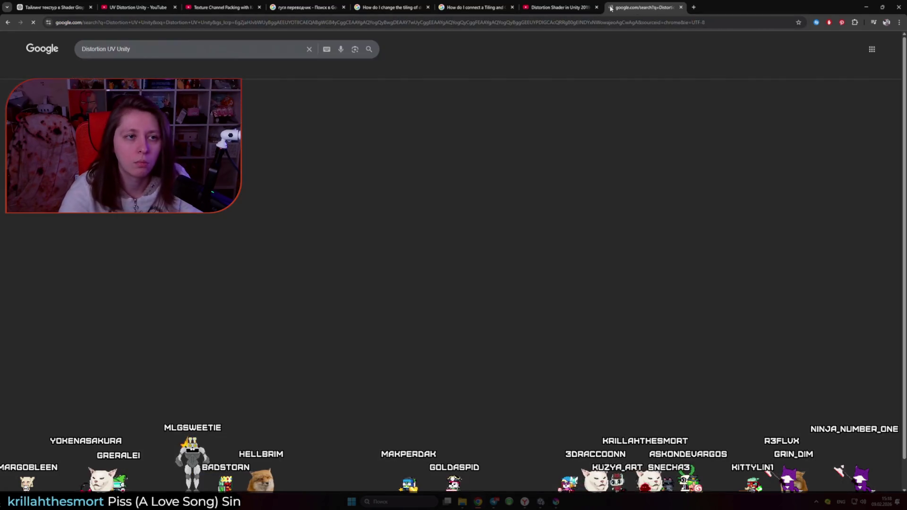
# - Pause the Distortion Shader tutorial on its shader graph near 3:38, then return to Unity
pyautogui.click(571, 7)
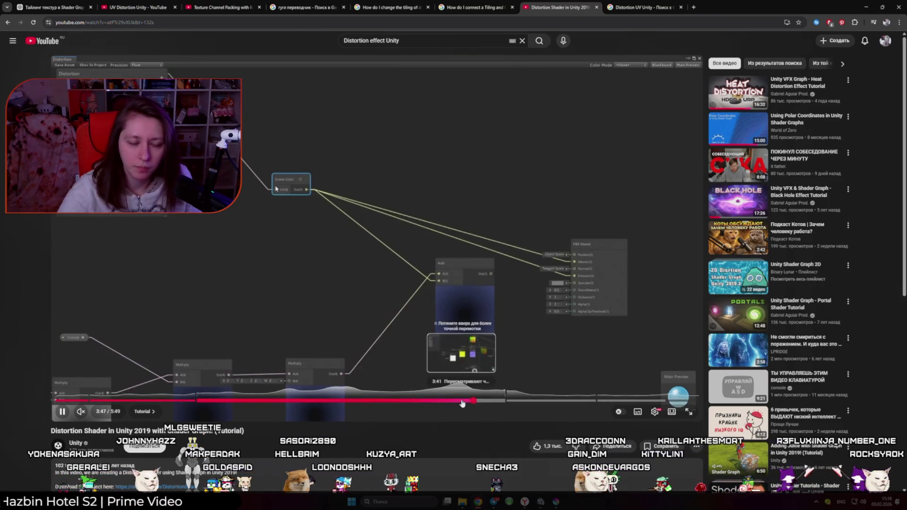
pyautogui.click(446, 401)
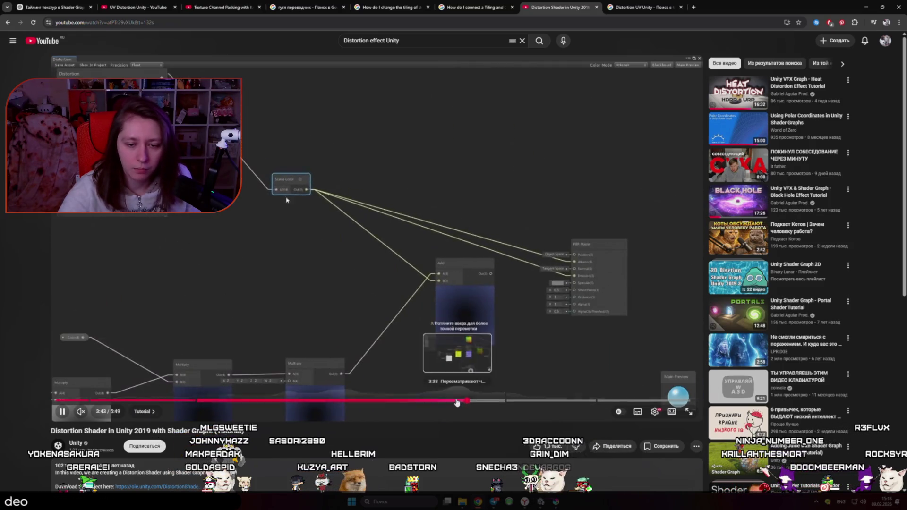
pyautogui.click(452, 402)
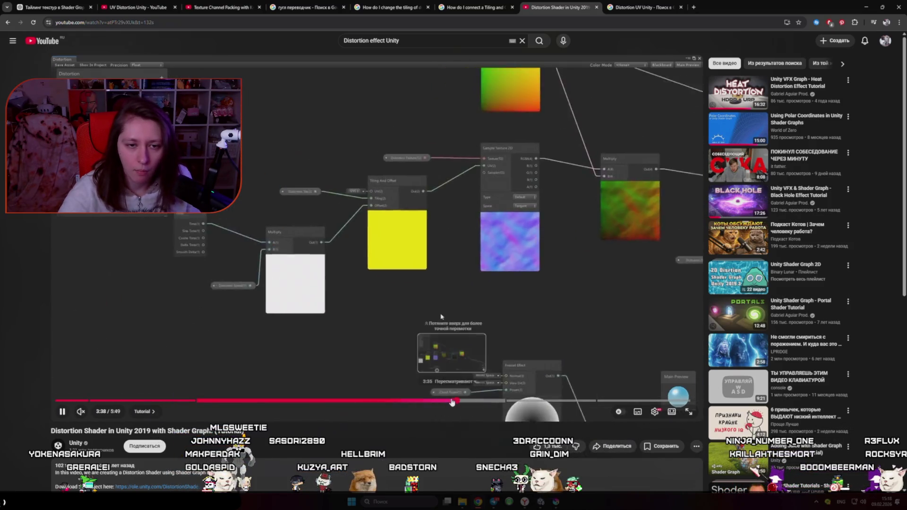
pyautogui.click(372, 330)
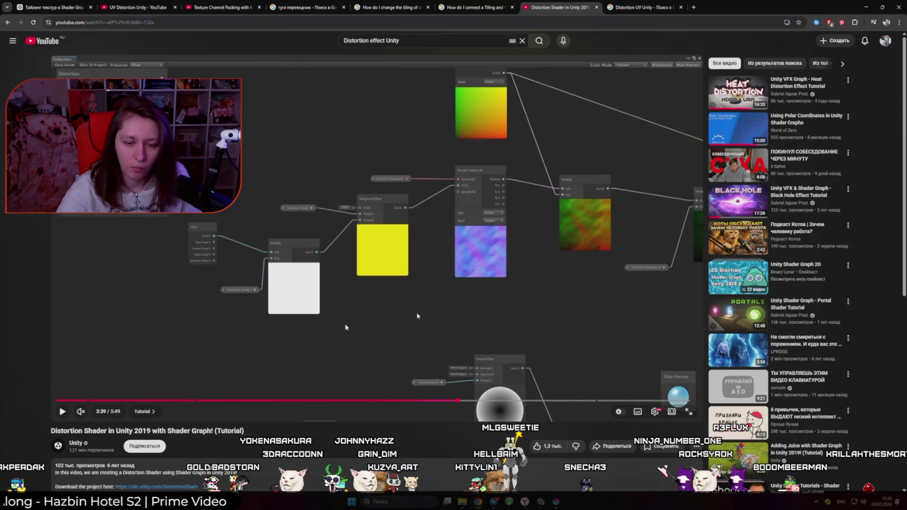
pyautogui.hotkey('alt', 'Tab')
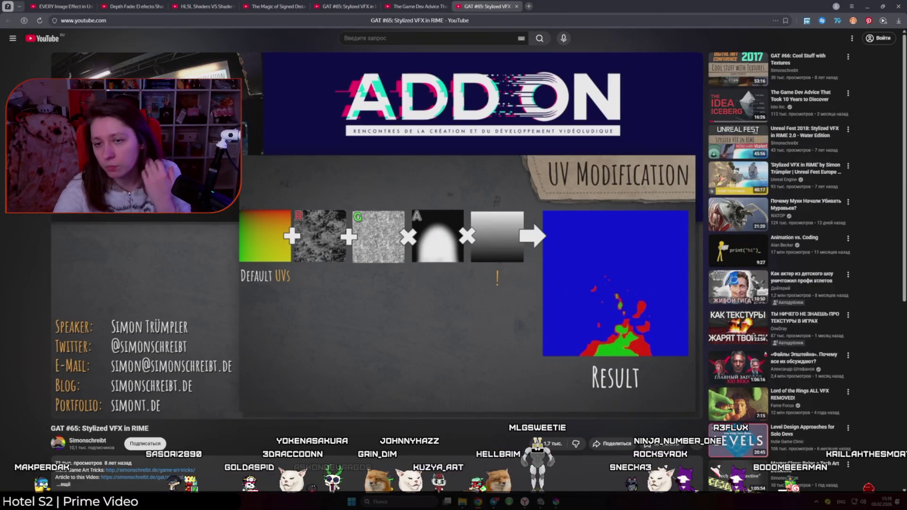
pyautogui.click(539, 506)
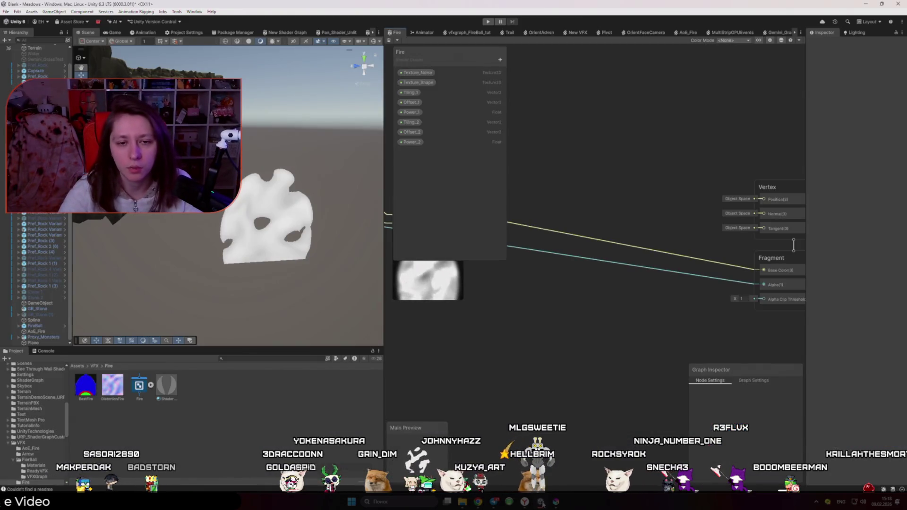
# - Delete the Shader Graphs_Fire material asset
pyautogui.click(169, 393)
pyautogui.press('Delete')
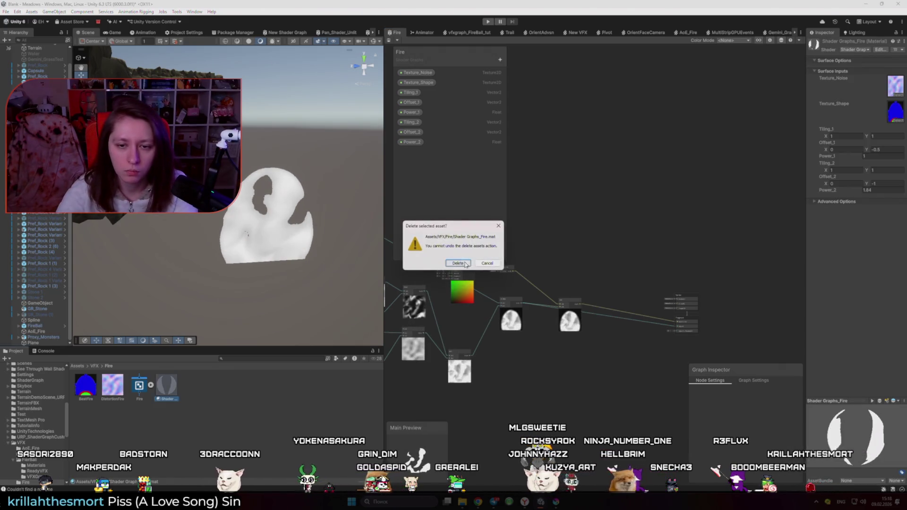
pyautogui.click(458, 263)
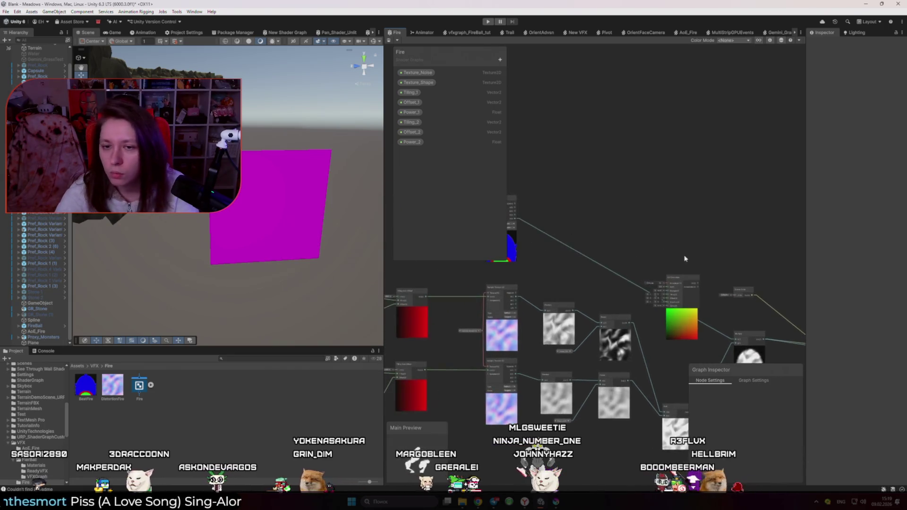
# - Move the UV Distortion node up and left and add a Time node
pyautogui.moveTo(717, 269); pyautogui.dragTo(625, 252)
pyautogui.click(709, 288)
pyautogui.moveTo(709, 288)
pyautogui.mouseDown()
pyautogui.moveTo(570, 105)
pyautogui.moveTo(694, 163)
pyautogui.moveTo(639, 173)
pyautogui.mouseUp()
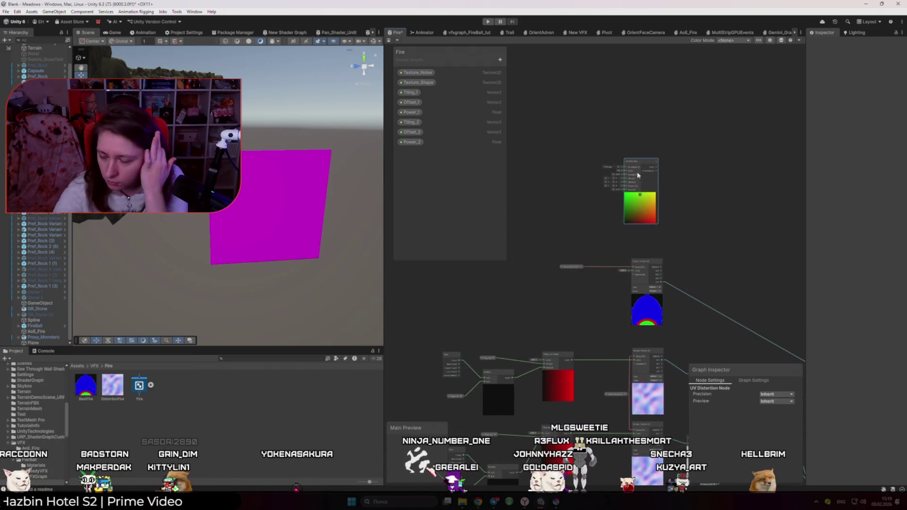
pyautogui.press('space')
pyautogui.write('time')
pyautogui.press('Return')
pyautogui.scroll(3, 544, 205)
pyautogui.scroll(2, 546, 209)
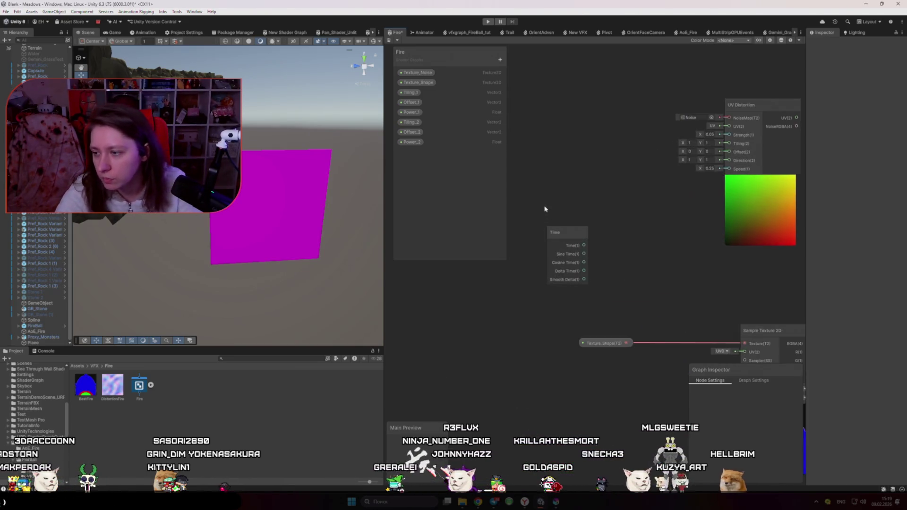
# - Add a Vector 2 property to the blackboard named 'Distortion…'
pyautogui.click(501, 60)
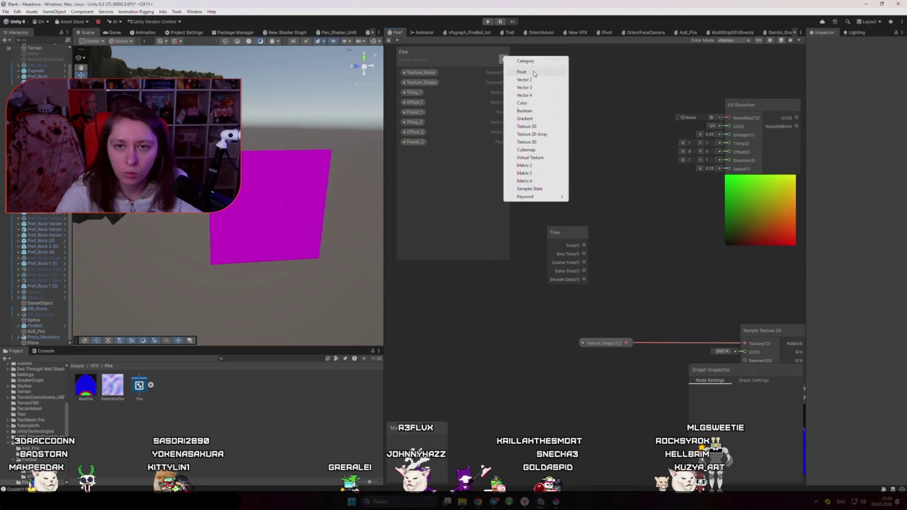
pyautogui.moveTo(443, 54); pyautogui.dragTo(433, 54)
pyautogui.click(493, 60)
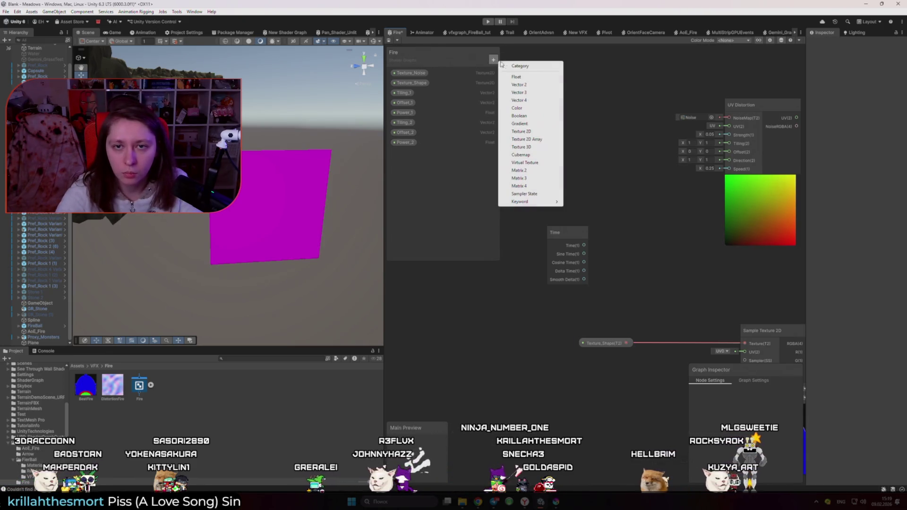
pyautogui.click(540, 84)
pyautogui.write('Dist')
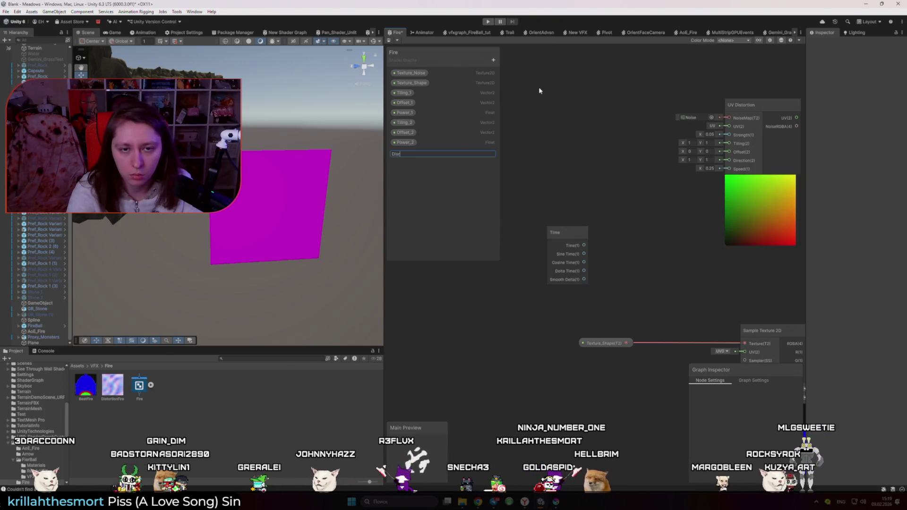
pyautogui.write('ortion_Speed')
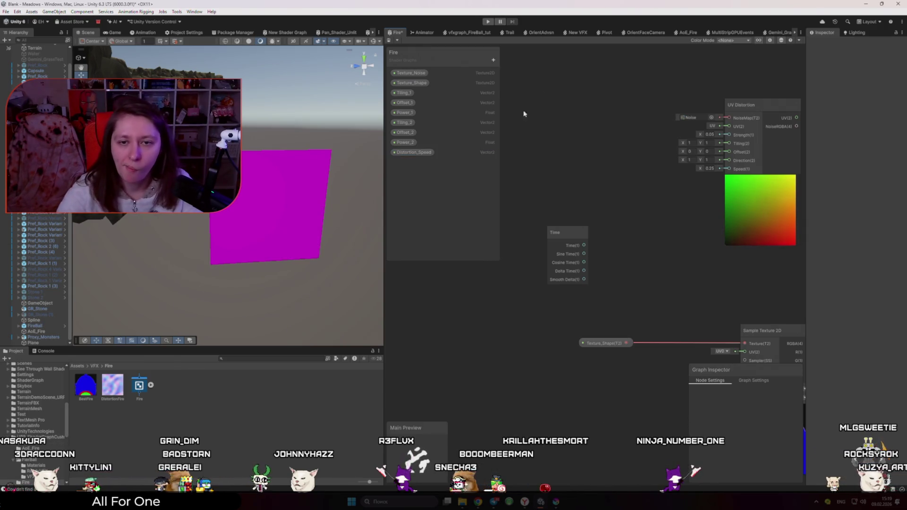
# - Multiply the Time output by the Distortion_Speed property
pyautogui.moveTo(585, 246); pyautogui.dragTo(630, 263)
pyautogui.write('mul')
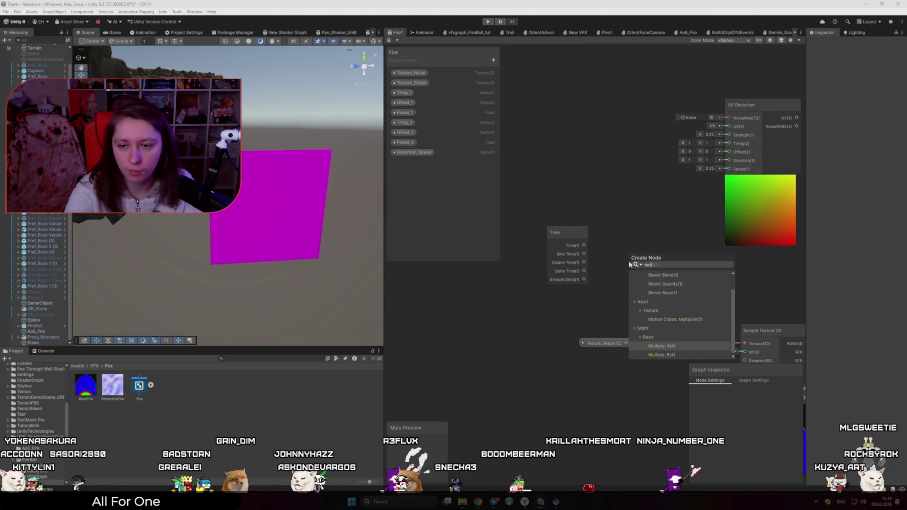
pyautogui.press('Return')
pyautogui.moveTo(520, 309); pyautogui.dragTo(520, 309)
pyautogui.moveTo(643, 258)
pyautogui.mouseDown()
pyautogui.moveTo(634, 234)
pyautogui.moveTo(620, 256)
pyautogui.moveTo(563, 282)
pyautogui.moveTo(508, 283)
pyautogui.moveTo(541, 280)
pyautogui.mouseUp()
pyautogui.click(537, 311)
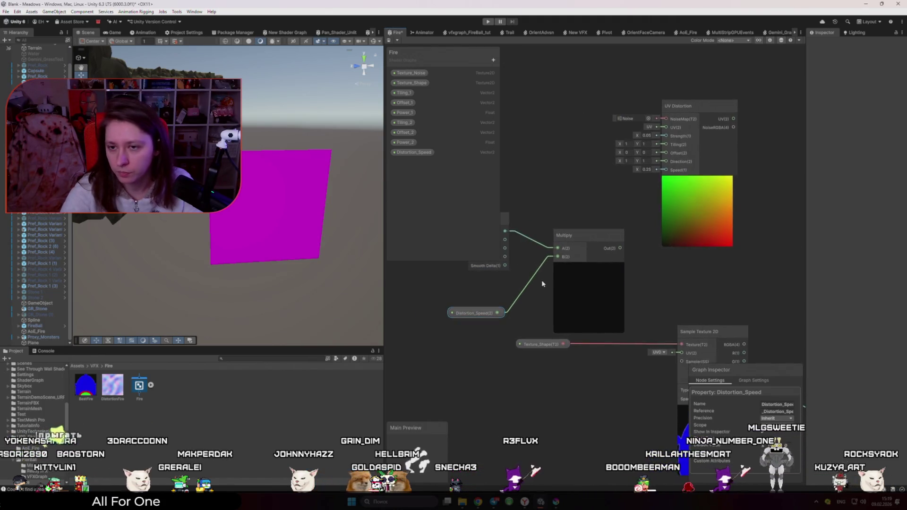
# - Move UV Distortion right and feed a new Tiling And Offset node into its UV input
pyautogui.scroll(-3, 541, 279)
pyautogui.moveTo(610, 194); pyautogui.dragTo(695, 211)
pyautogui.scroll(2, 695, 211)
pyautogui.moveTo(577, 243)
pyautogui.mouseDown()
pyautogui.moveTo(621, 237)
pyautogui.moveTo(605, 242)
pyautogui.mouseUp()
pyautogui.write('tili')
pyautogui.press('Return')
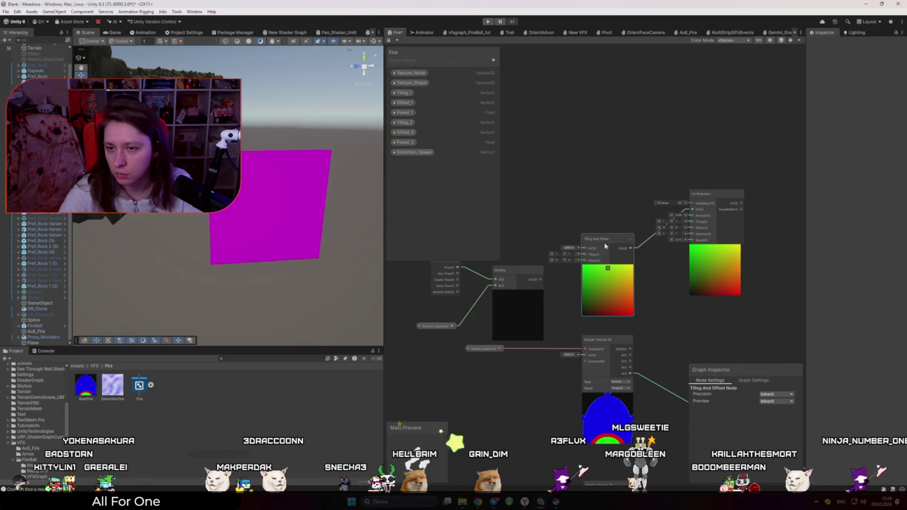
# - Check the Noise texture slot and pan around the Noise and Offset nodes
pyautogui.scroll(2, 691, 190)
pyautogui.scroll(3, 691, 190)
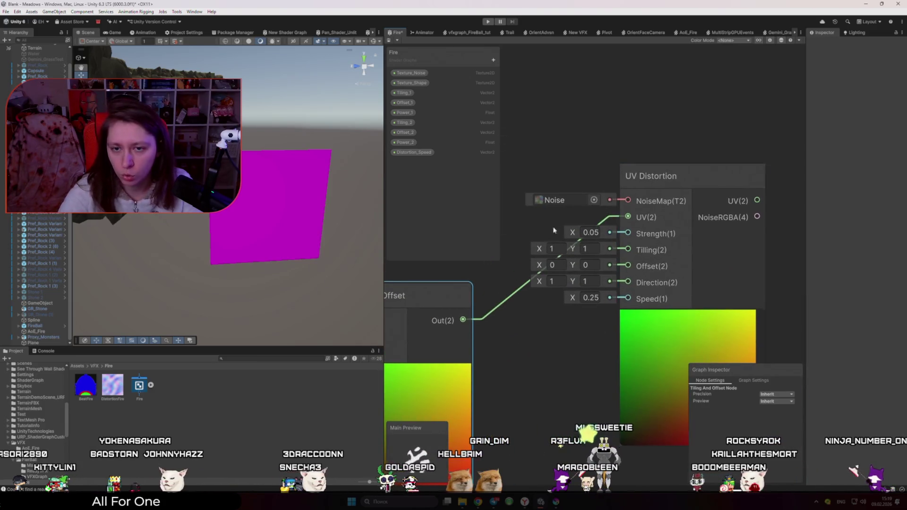
pyautogui.click(594, 200)
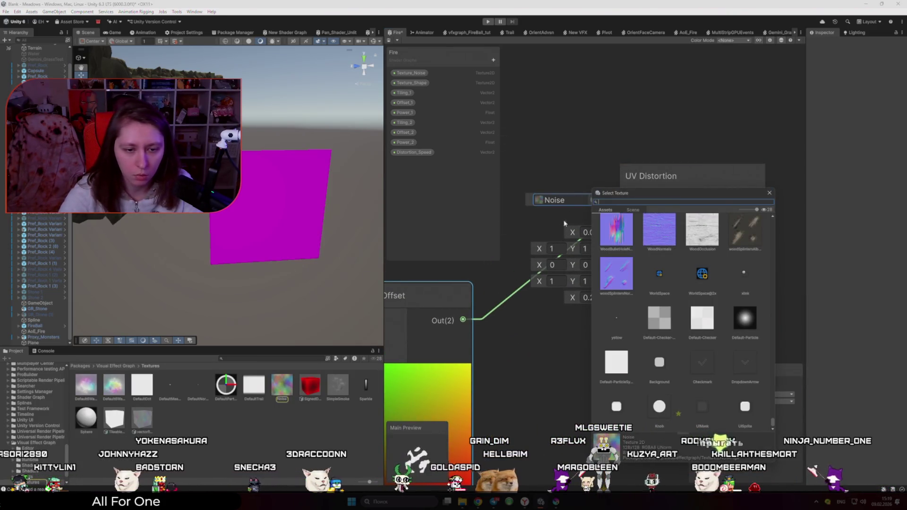
pyautogui.click(564, 223)
pyautogui.click(82, 367)
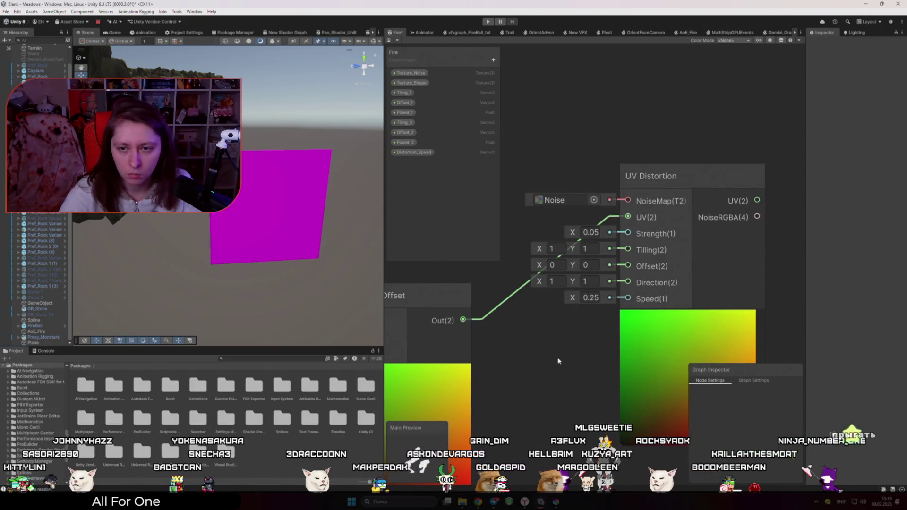
pyautogui.press('f')
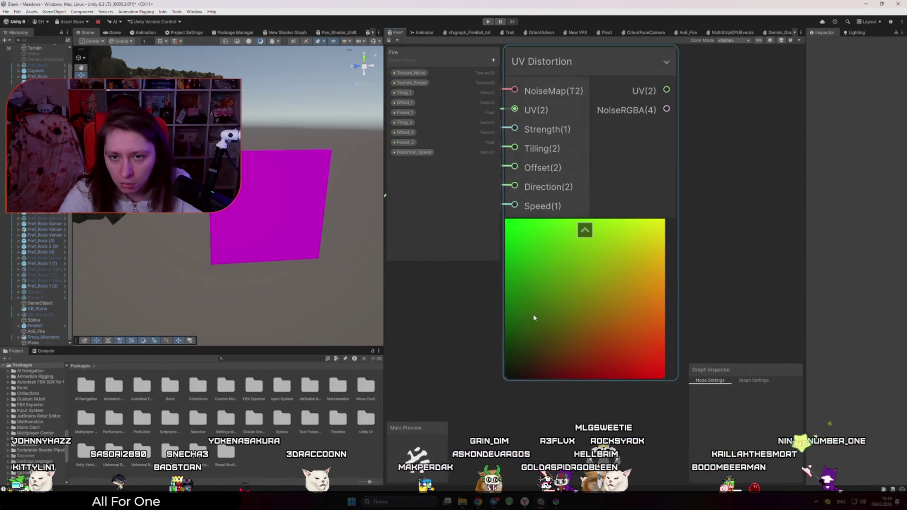
pyautogui.scroll(-3, 536, 349)
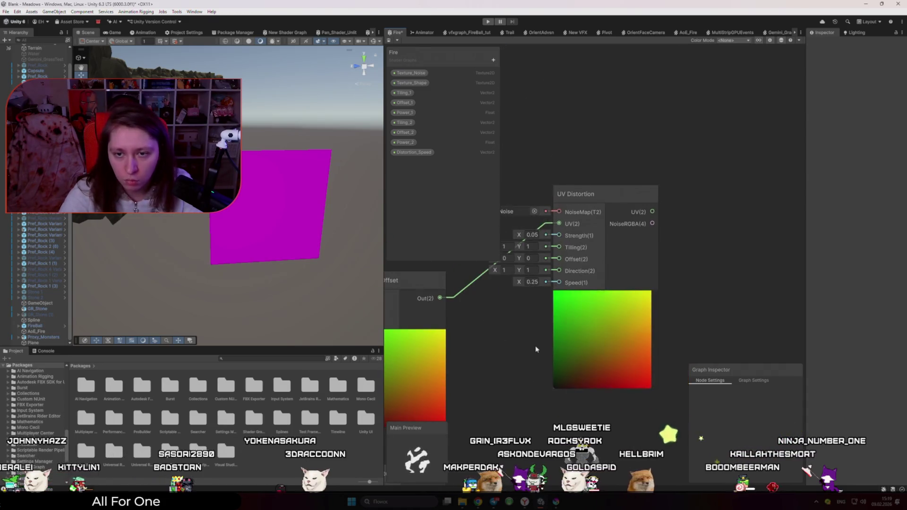
pyautogui.moveTo(535, 349); pyautogui.dragTo(652, 300)
pyautogui.scroll(-3, 652, 299)
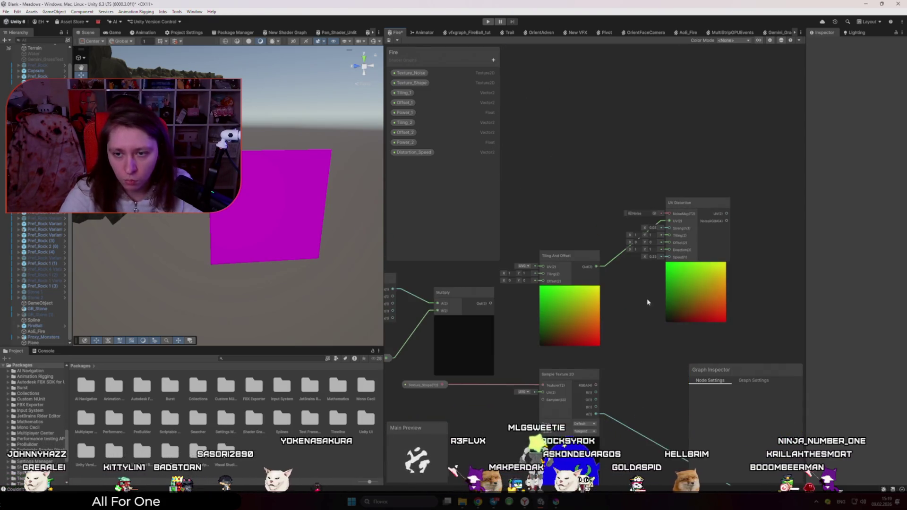
pyautogui.scroll(-3, 627, 323)
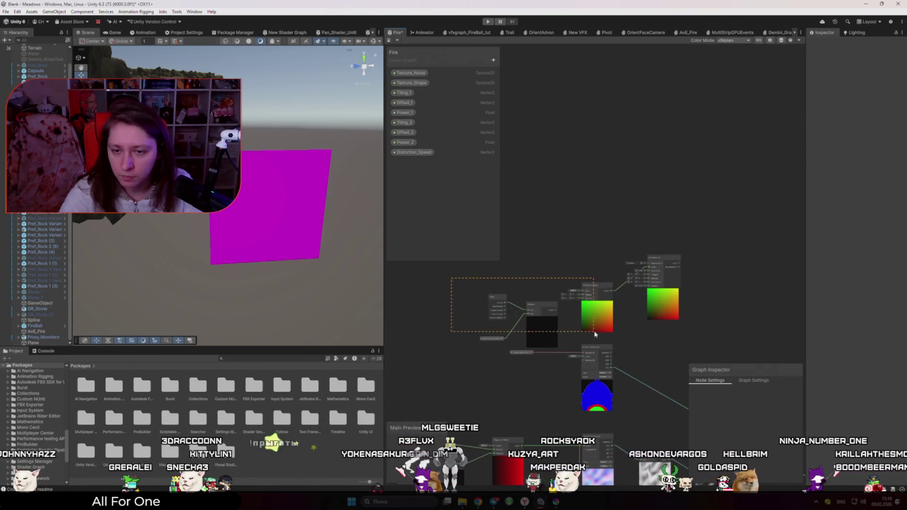
pyautogui.scroll(3, 611, 333)
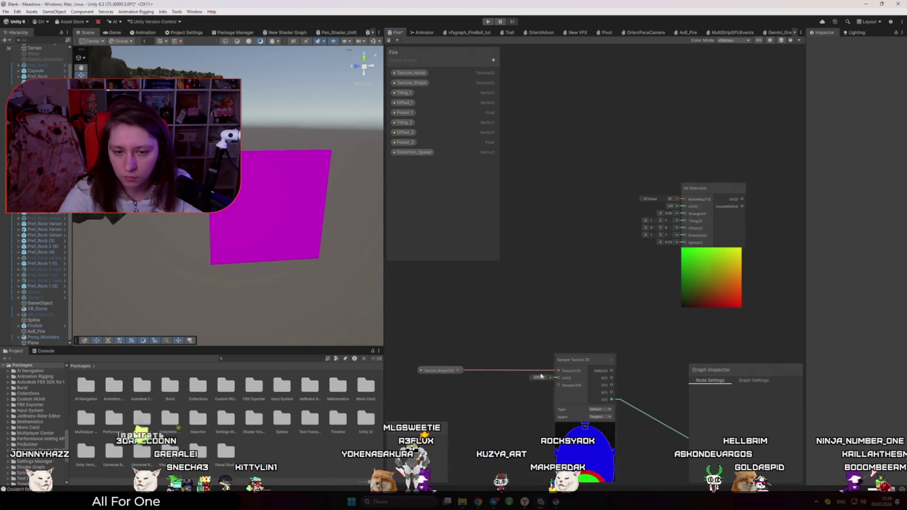
pyautogui.moveTo(685, 202); pyautogui.dragTo(567, 296)
pyautogui.scroll(-3, 568, 296)
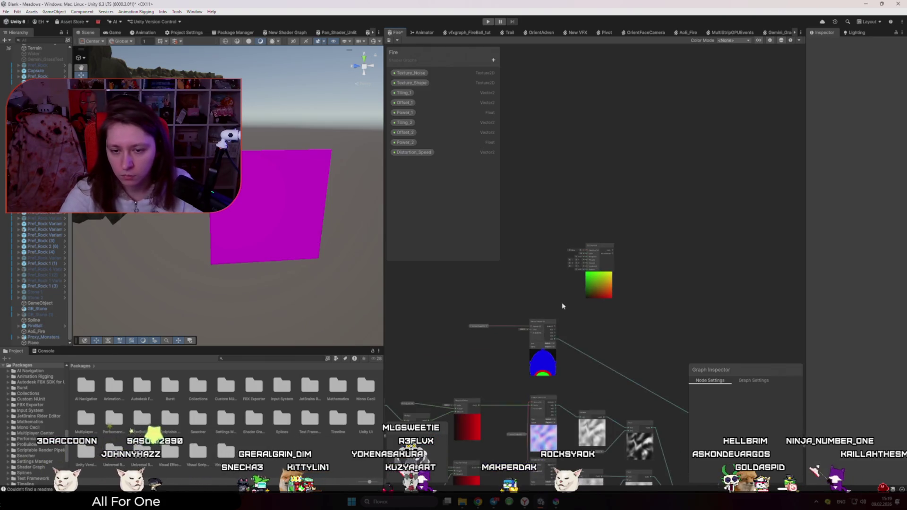
pyautogui.scroll(3, 545, 309)
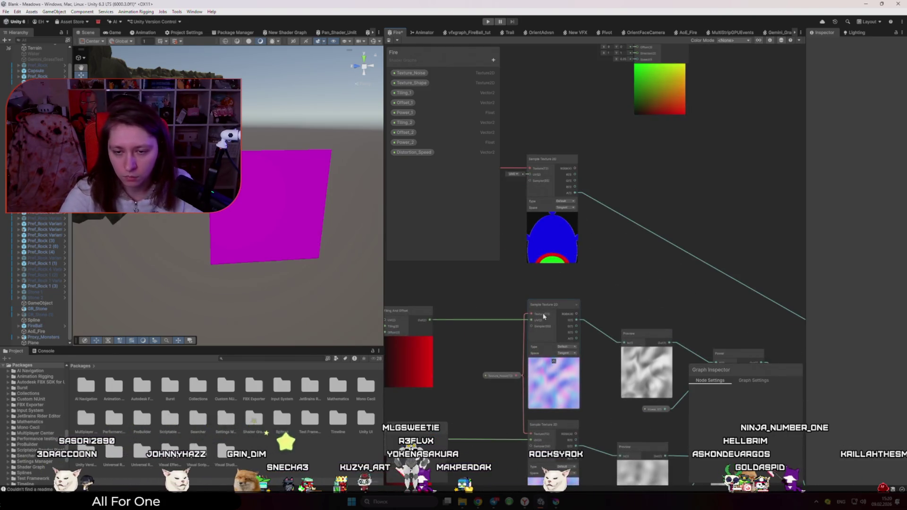
# - Wire the Sample Texture 2D output into the UV Distortion node's input
pyautogui.scroll(-2, 581, 274)
pyautogui.scroll(2, 596, 255)
pyautogui.moveTo(546, 353)
pyautogui.mouseDown()
pyautogui.moveTo(607, 193)
pyautogui.moveTo(607, 96)
pyautogui.mouseUp()
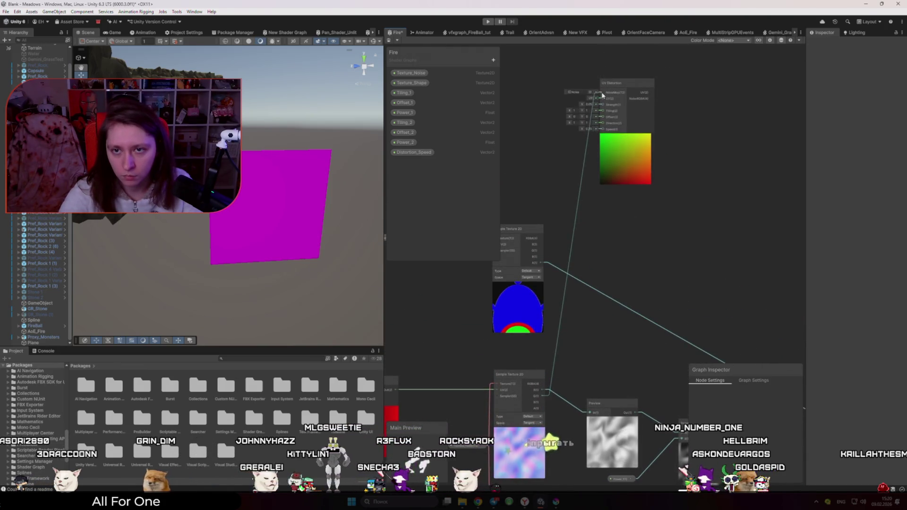
pyautogui.moveTo(590, 153); pyautogui.dragTo(589, 153)
pyautogui.click(551, 157)
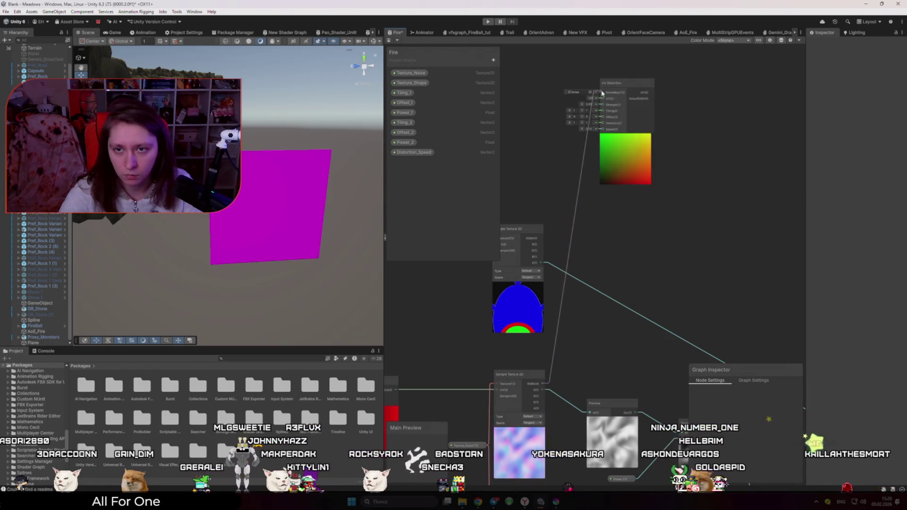
pyautogui.moveTo(602, 95); pyautogui.dragTo(604, 93)
# - Nudge the UV Distortion node slightly left and down within the node network
pyautogui.scroll(4, 658, 161)
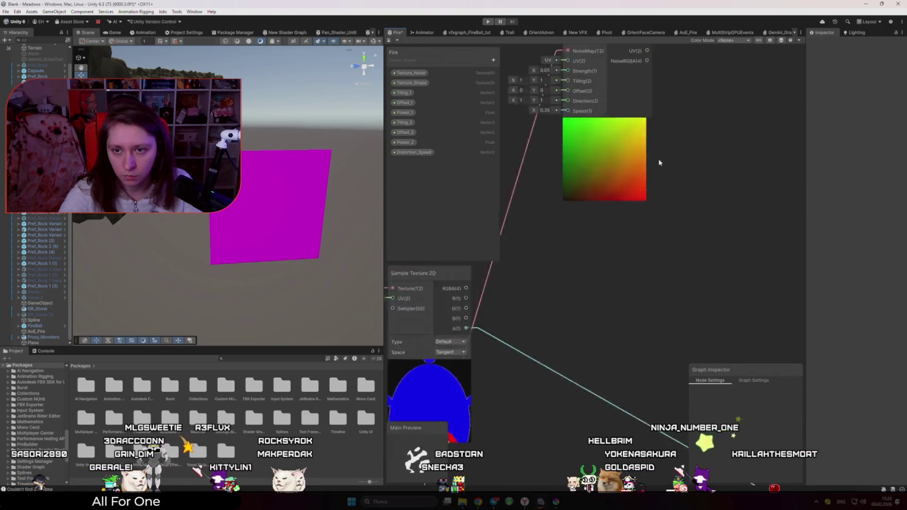
pyautogui.scroll(-5, 657, 164)
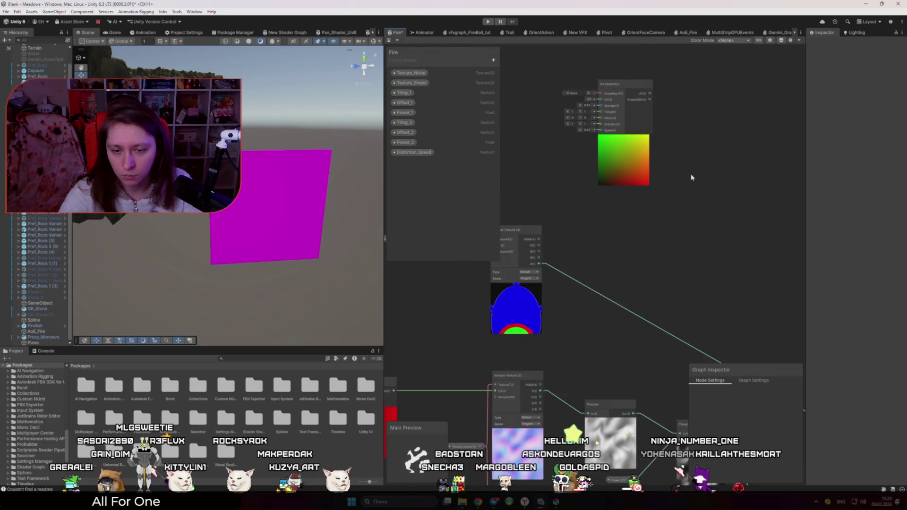
pyautogui.moveTo(710, 191); pyautogui.dragTo(649, 212)
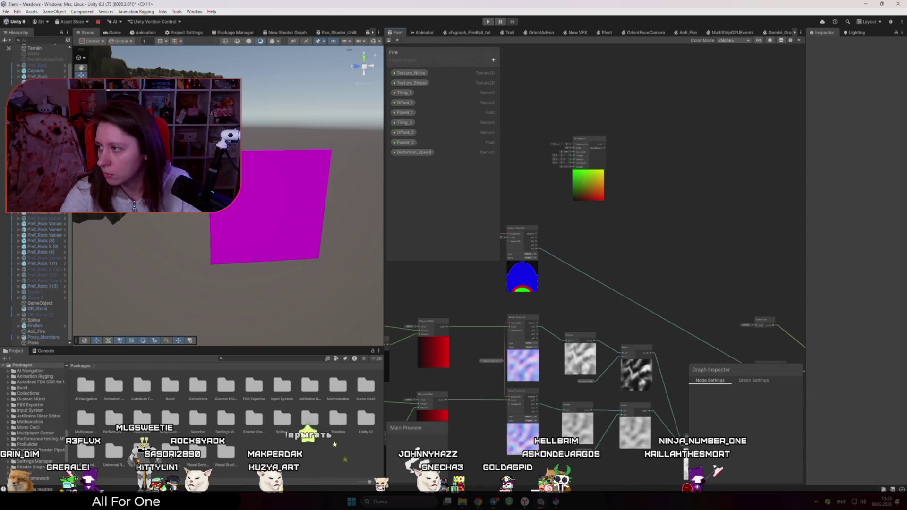
pyautogui.scroll(3, 576, 158)
pyautogui.click(576, 158)
pyautogui.moveTo(576, 159); pyautogui.dragTo(563, 168)
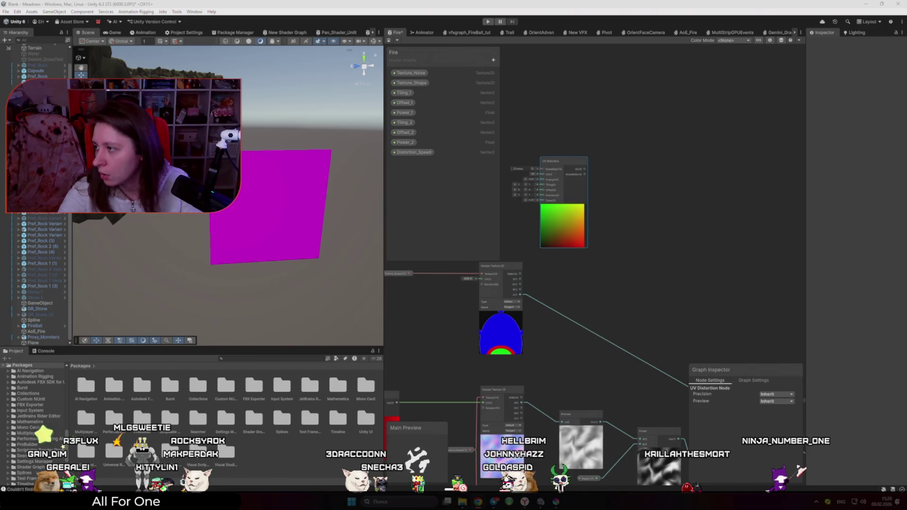
# - Pan over the Add node and Fragment stack and select the Scene Color node
pyautogui.scroll(-3, 654, 265)
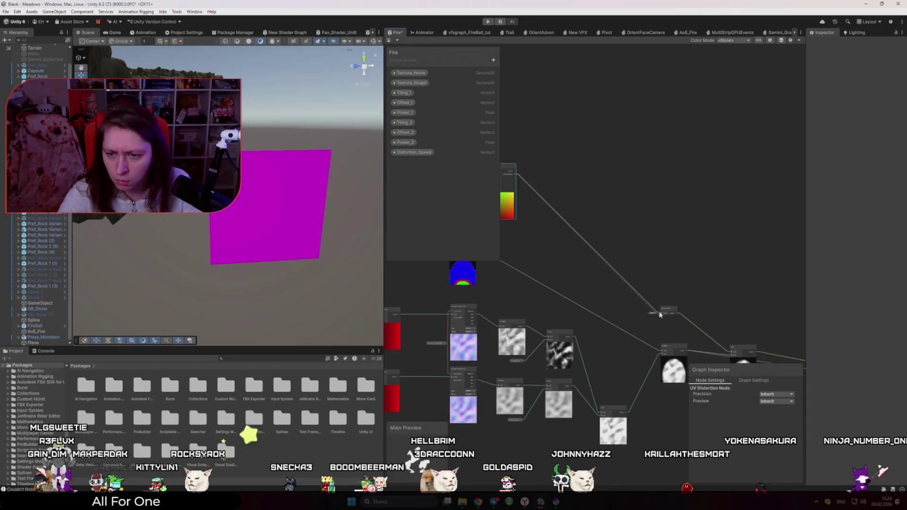
pyautogui.moveTo(689, 301); pyautogui.dragTo(612, 211)
pyautogui.scroll(3, 612, 211)
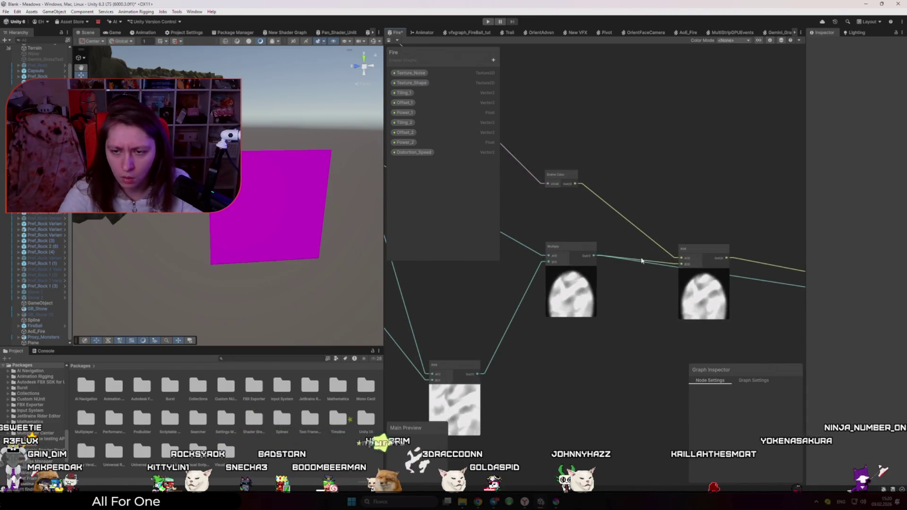
pyautogui.scroll(-1, 707, 283)
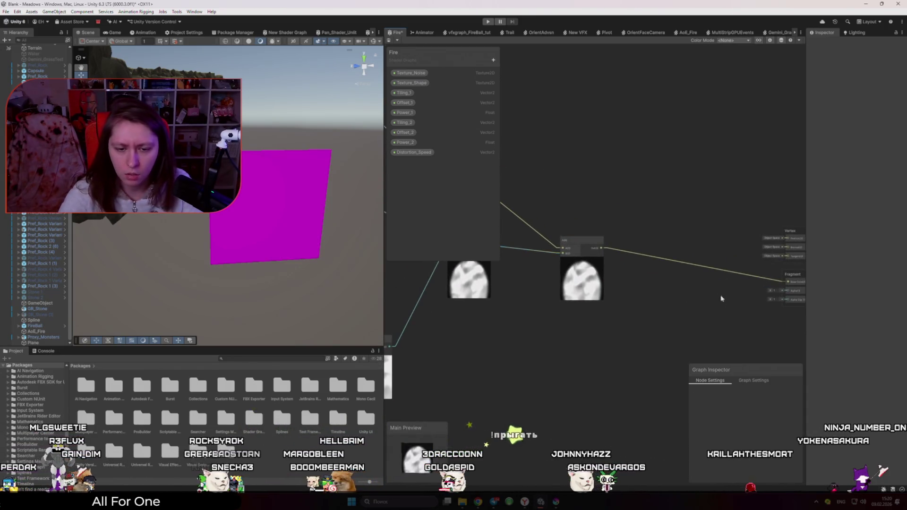
pyautogui.scroll(-2, 632, 304)
pyautogui.scroll(2, 630, 311)
pyautogui.scroll(-1, 630, 311)
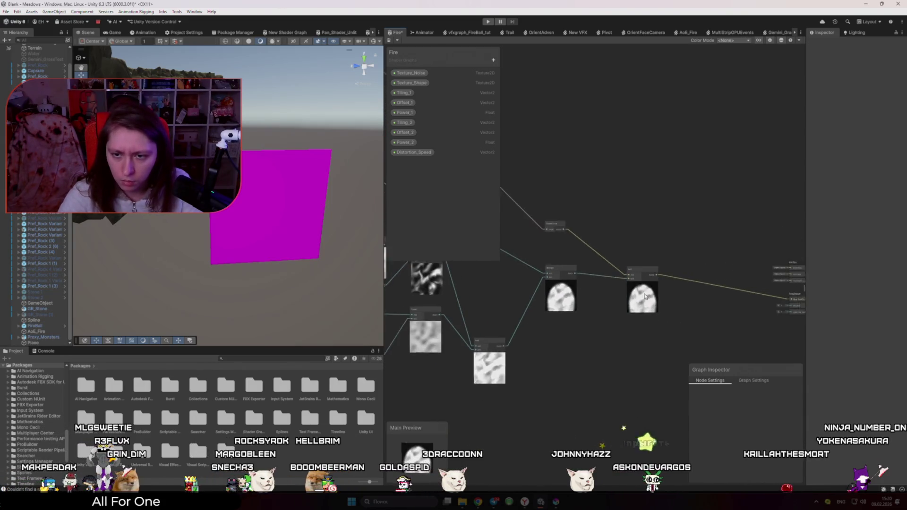
pyautogui.moveTo(584, 274); pyautogui.dragTo(509, 271)
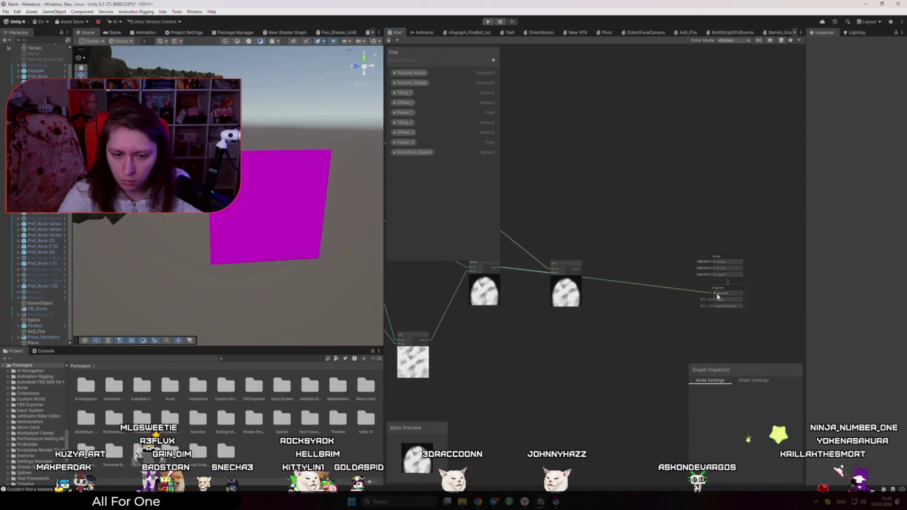
pyautogui.scroll(-1, 582, 260)
pyautogui.scroll(1, 573, 260)
pyautogui.click(534, 242)
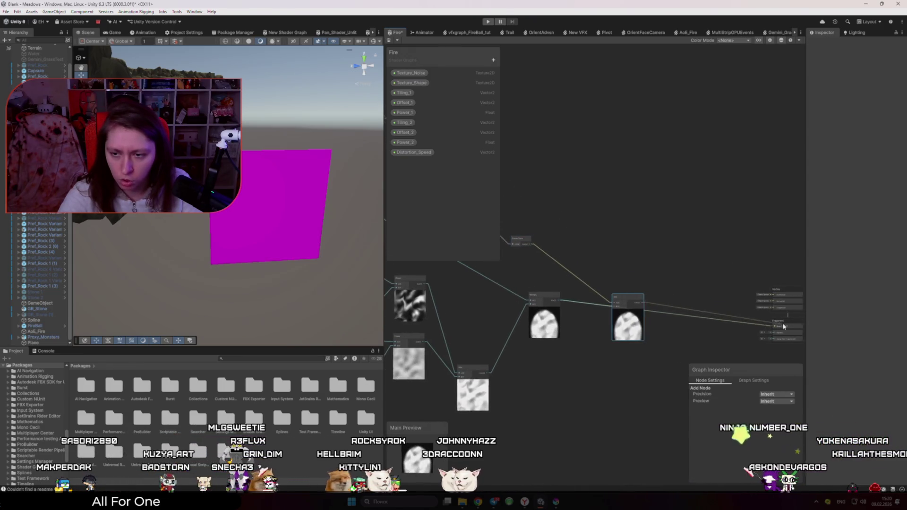
pyautogui.moveTo(783, 322); pyautogui.dragTo(752, 322)
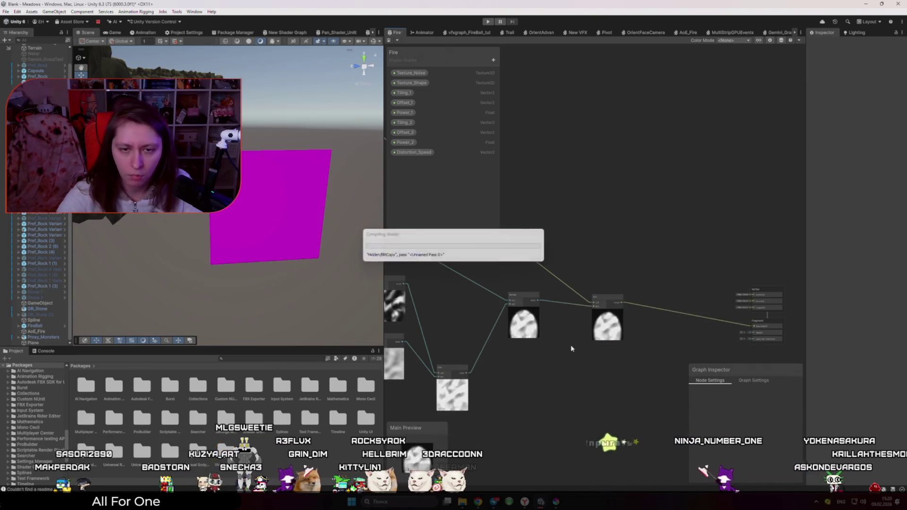
pyautogui.moveTo(682, 279); pyautogui.dragTo(812, 236)
# - Place a Distortion_Speed node and connect it to the UV Distortion node
pyautogui.click(421, 154)
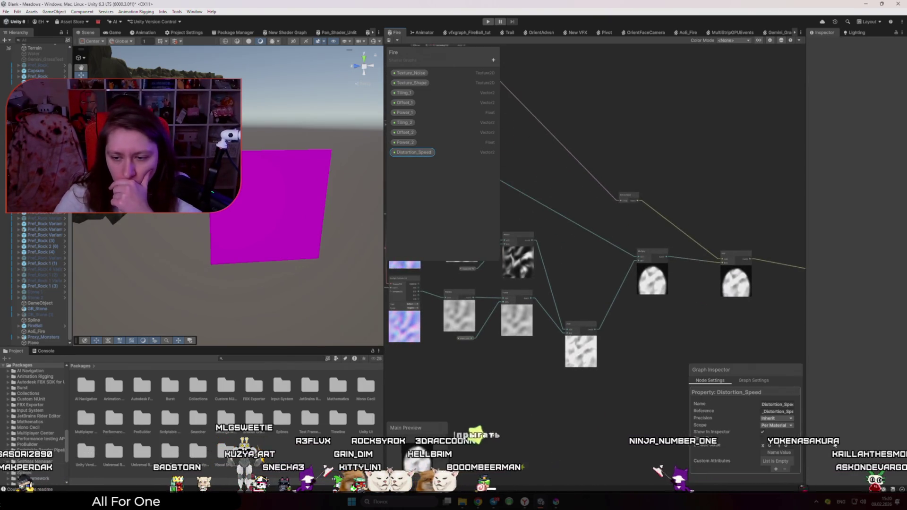
pyautogui.scroll(-3, 760, 347)
pyautogui.scroll(3, 671, 220)
pyautogui.moveTo(671, 220); pyautogui.dragTo(617, 304)
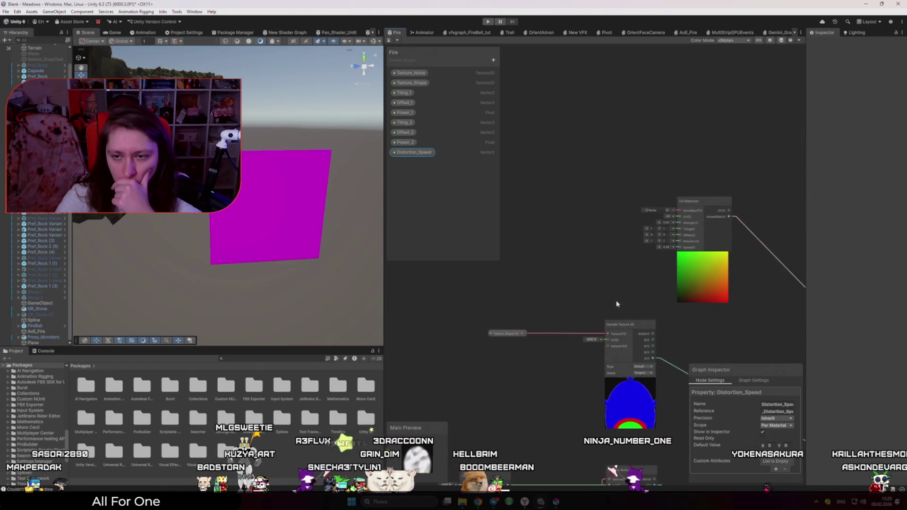
pyautogui.moveTo(414, 152)
pyautogui.mouseDown()
pyautogui.moveTo(576, 250)
pyautogui.moveTo(725, 220)
pyautogui.moveTo(724, 210)
pyautogui.mouseUp()
pyautogui.scroll(2, 614, 258)
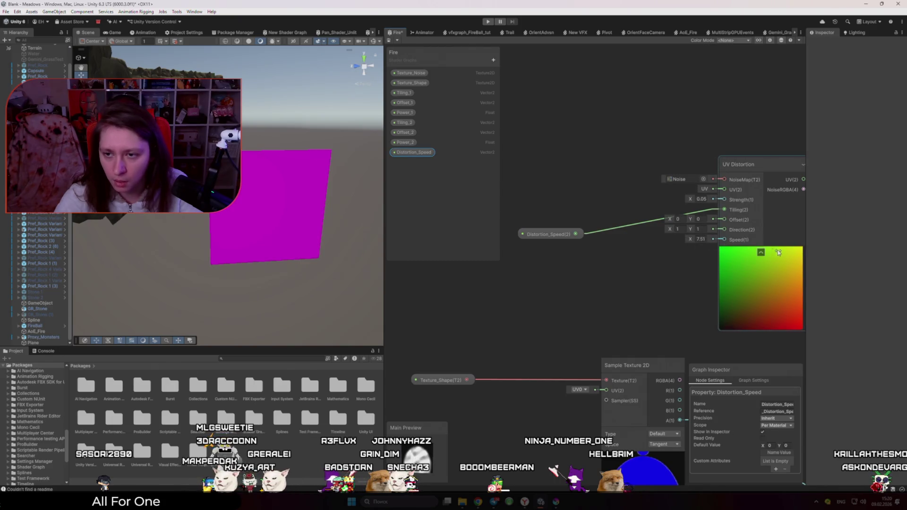
# - Set Distortion_Speed's default value to X 0, Y -1 in the Graph Inspector
pyautogui.click(558, 235)
pyautogui.click(489, 201)
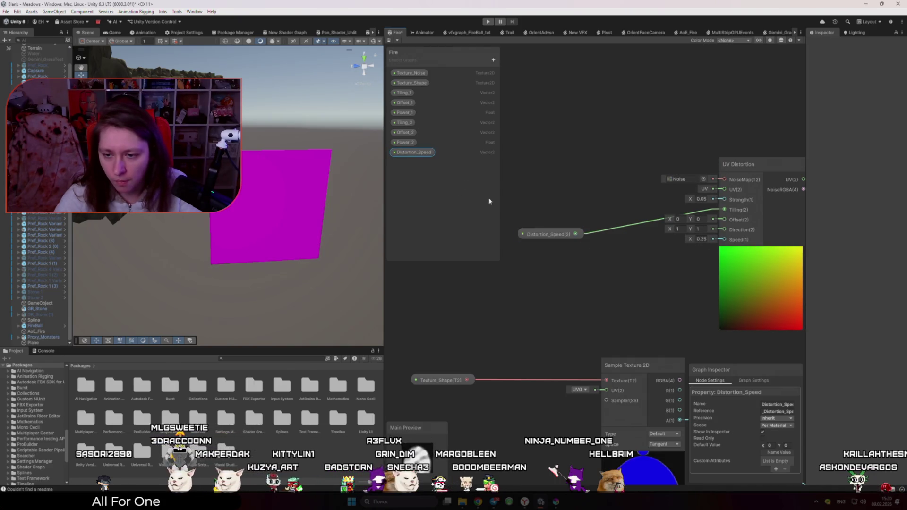
pyautogui.write('2')
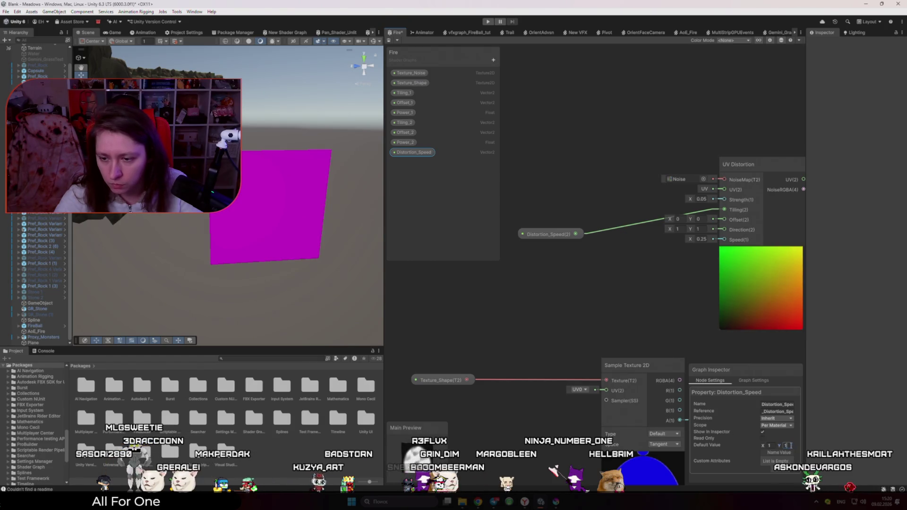
pyautogui.click(769, 446)
pyautogui.write('0')
pyautogui.click(786, 446)
pyautogui.write('0')
pyautogui.write('-')
pyautogui.write('1')
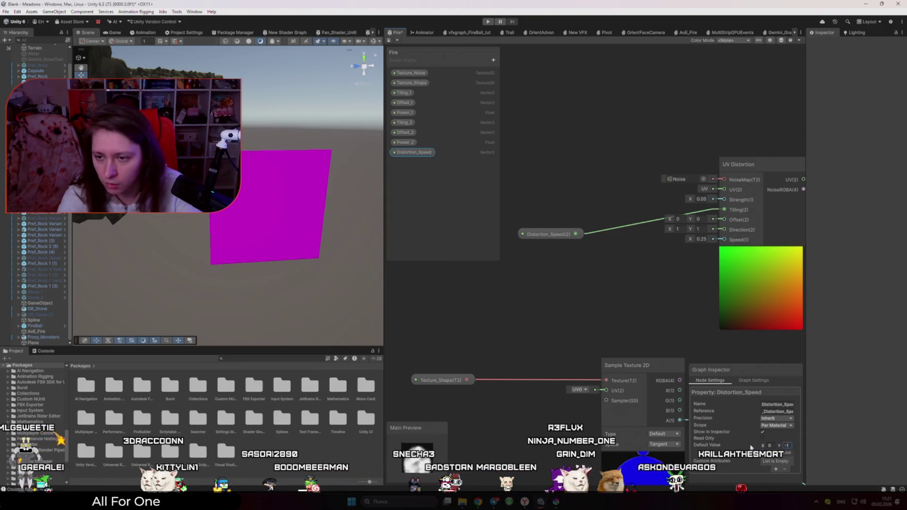
pyautogui.scroll(2, 755, 316)
pyautogui.scroll(3, 755, 316)
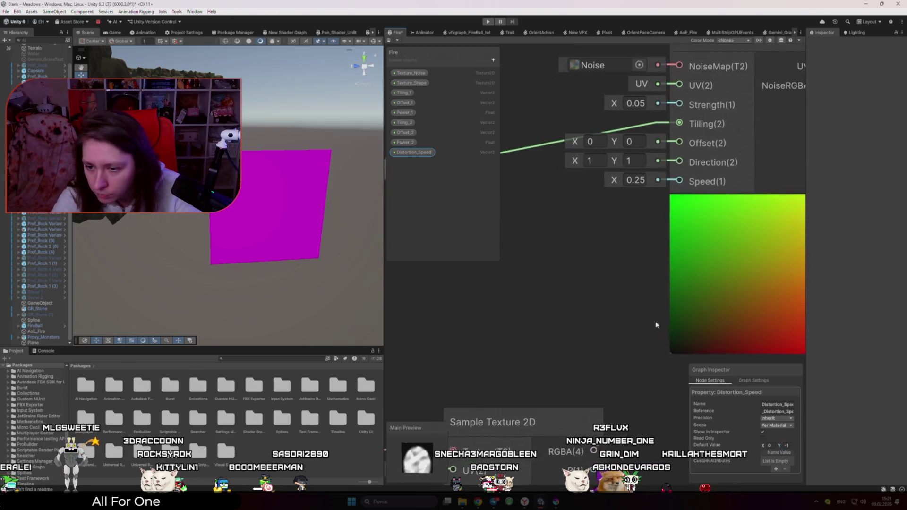
pyautogui.write('1')
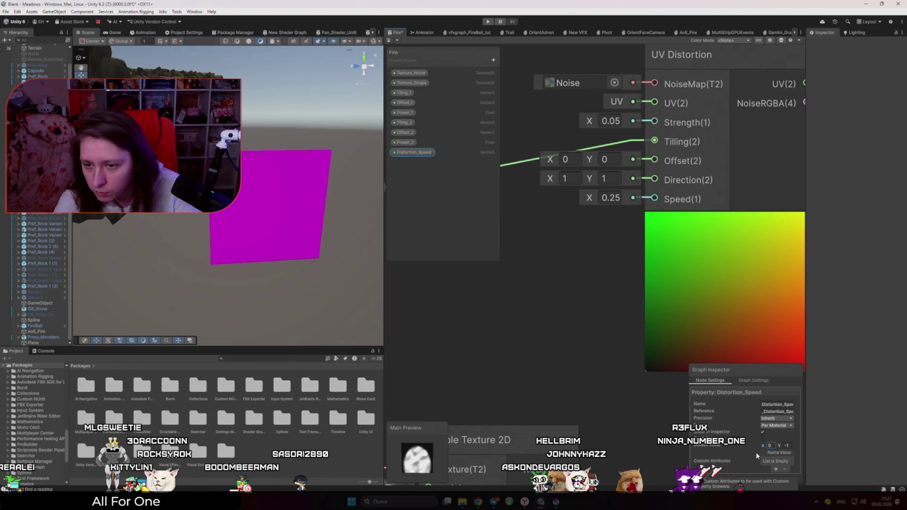
pyautogui.click(577, 360)
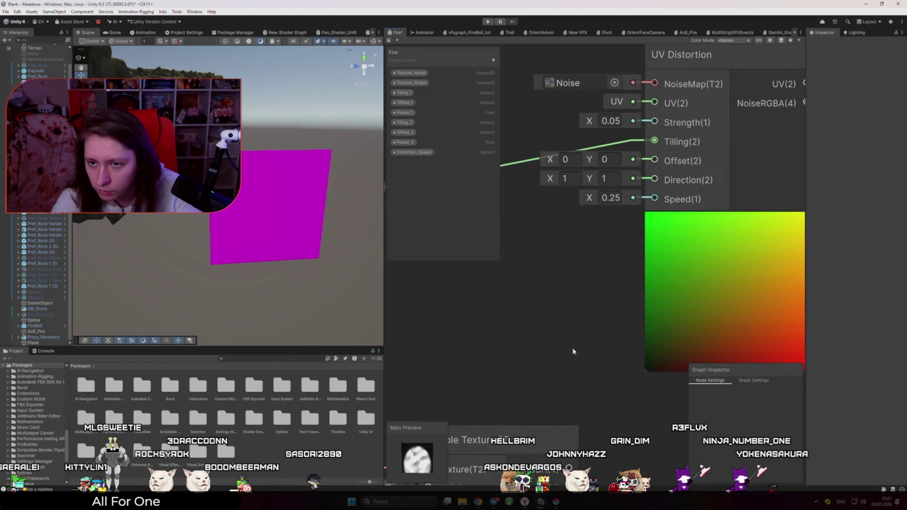
# - Move the Distortion_Speed node up out of the way and review the UV Distortion inputs
pyautogui.scroll(-3, 574, 352)
pyautogui.scroll(2, 512, 287)
pyautogui.moveTo(447, 266); pyautogui.dragTo(444, 241)
pyautogui.scroll(3, 700, 338)
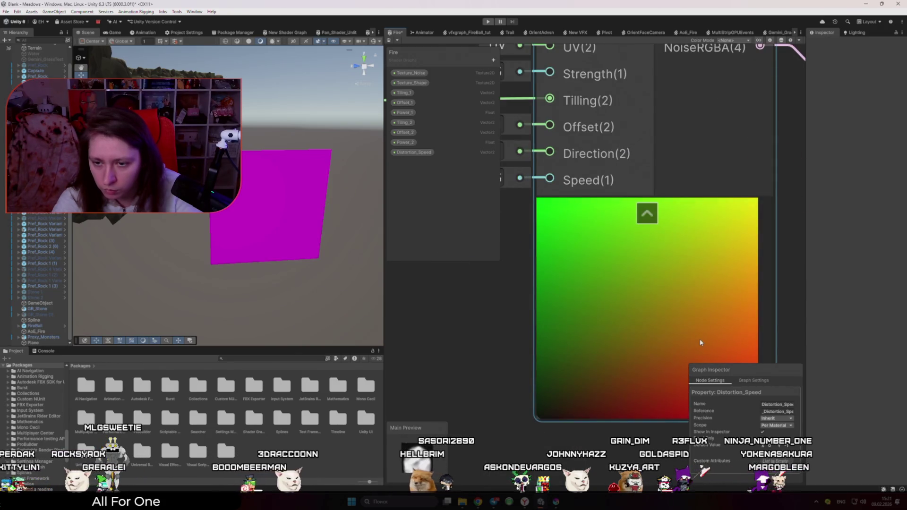
pyautogui.scroll(-5, 695, 341)
pyautogui.scroll(-3, 562, 261)
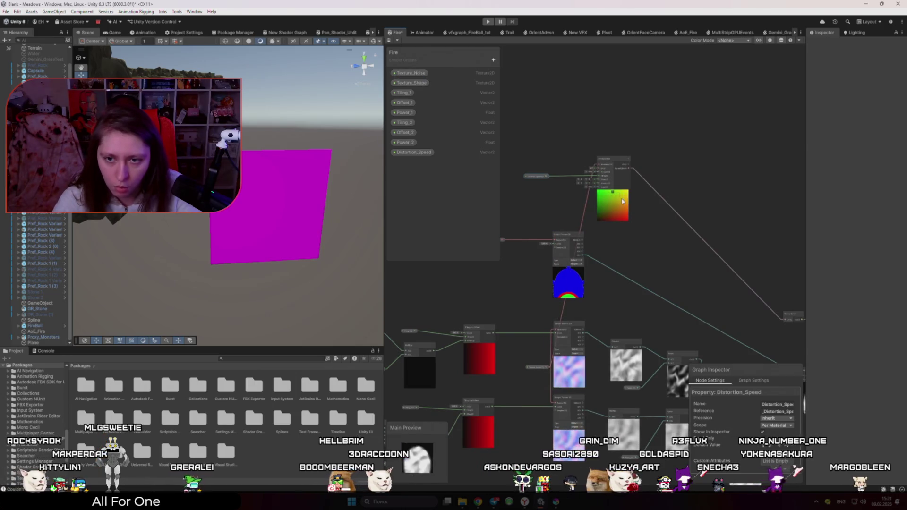
pyautogui.scroll(5, 610, 205)
pyautogui.scroll(3, 597, 208)
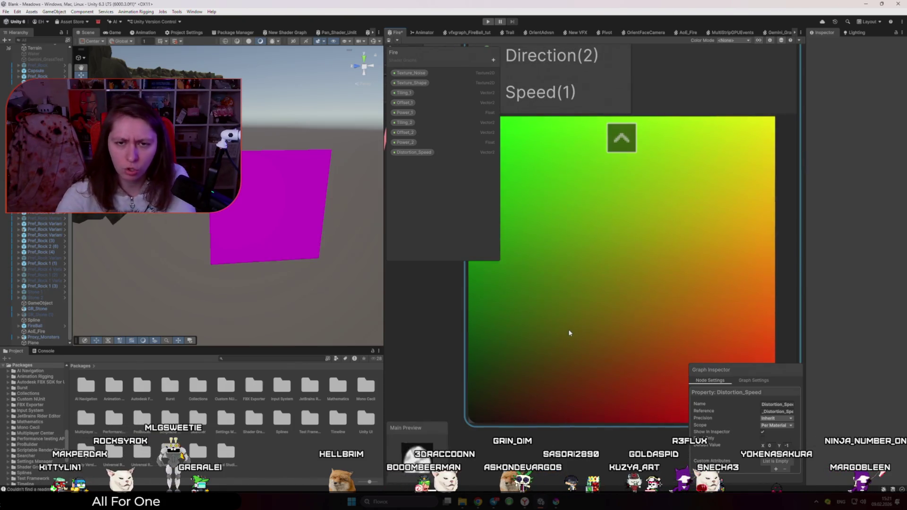
pyautogui.scroll(-6, 570, 331)
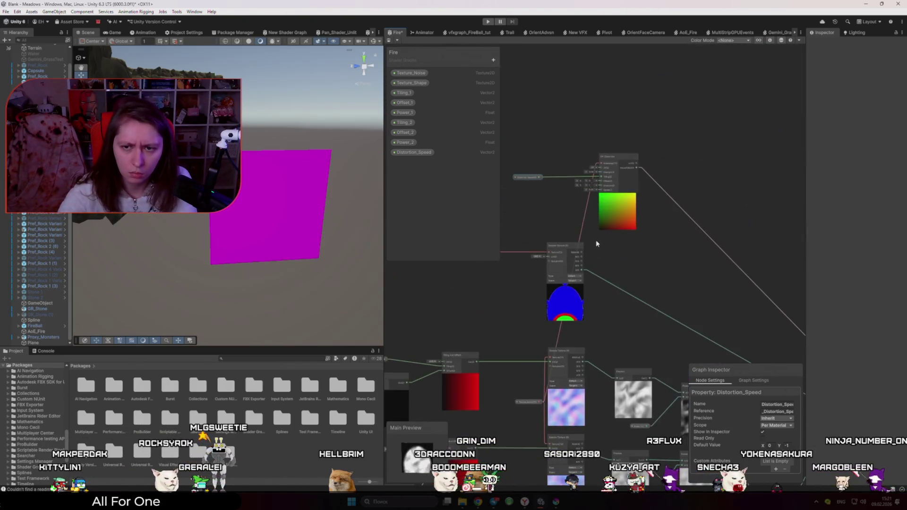
pyautogui.scroll(3, 581, 180)
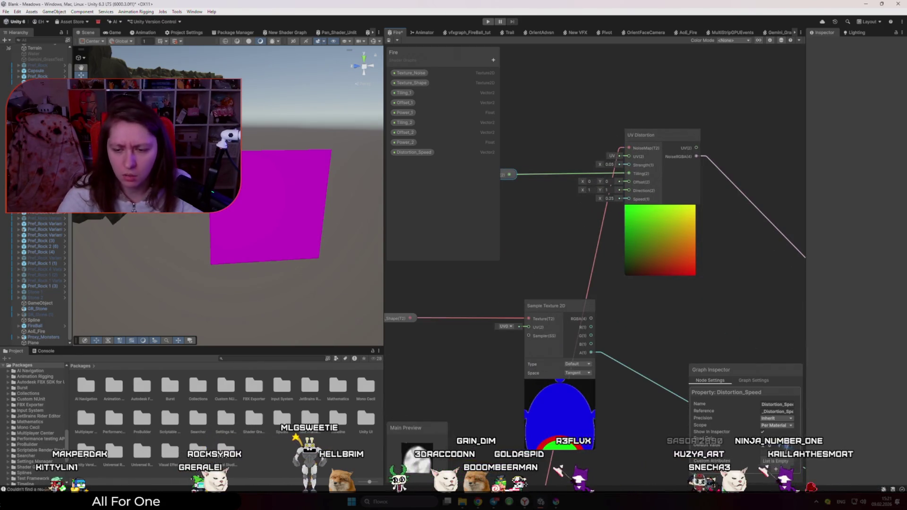
pyautogui.click(680, 313)
pyautogui.scroll(3, 677, 308)
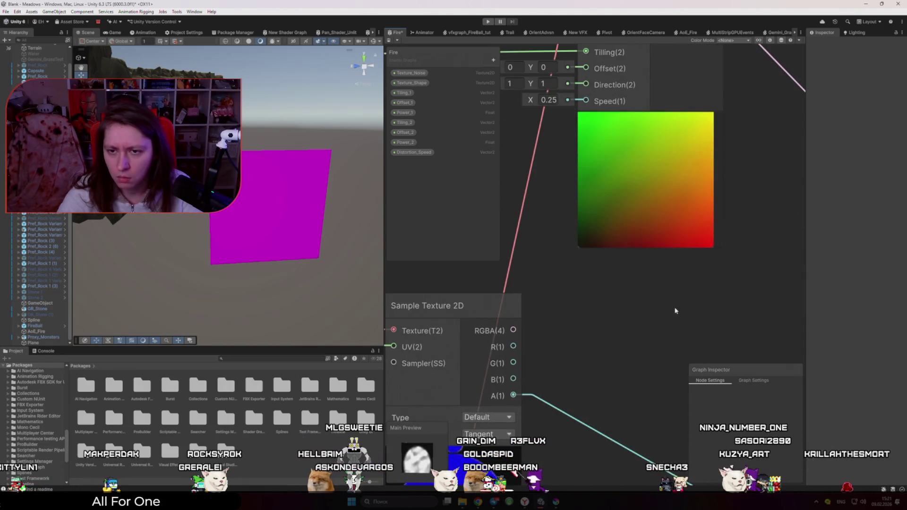
pyautogui.scroll(-3, 676, 311)
pyautogui.scroll(1, 633, 202)
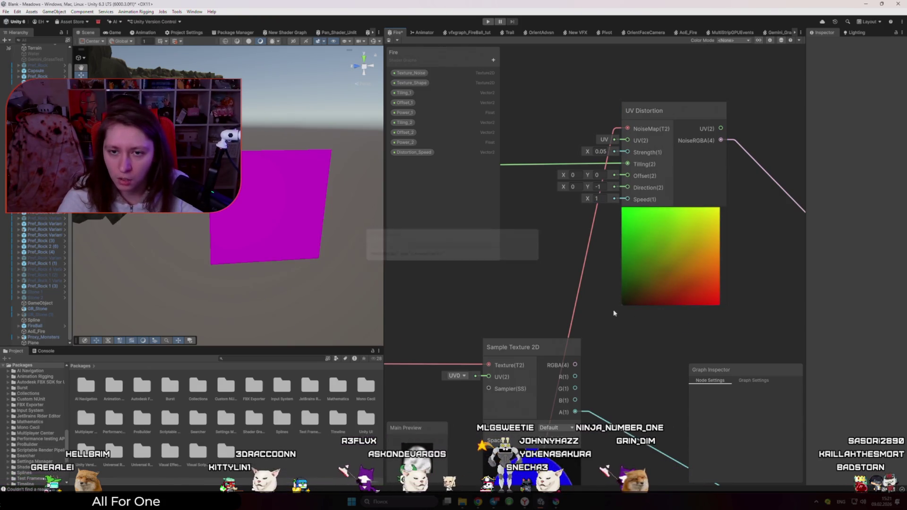
# - Delete the Distortion_Speed node from the graph
pyautogui.scroll(-4, 609, 312)
pyautogui.press('Delete')
pyautogui.scroll(2, 556, 272)
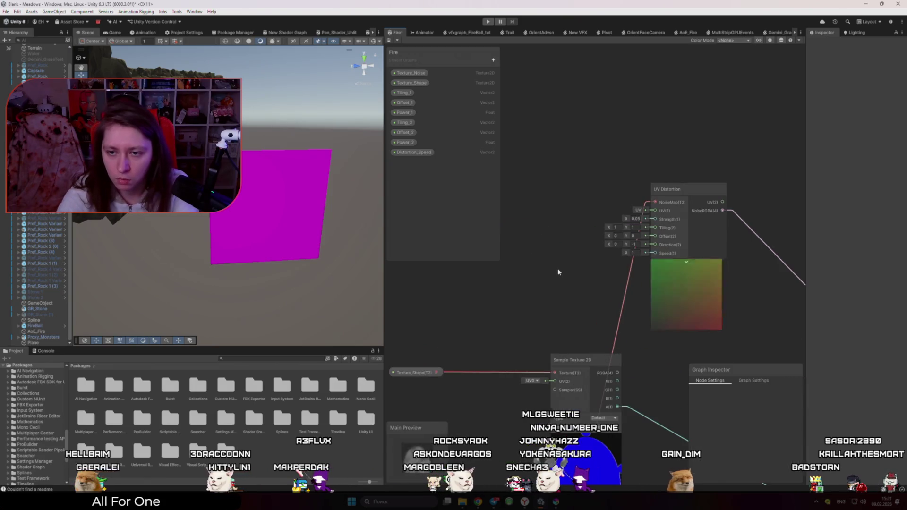
pyautogui.scroll(1, 562, 290)
# - Wire Distortion_Speed into UV Distortion's Direction with Y -1, begin renaming it, then switch to the talk
pyautogui.click(414, 152)
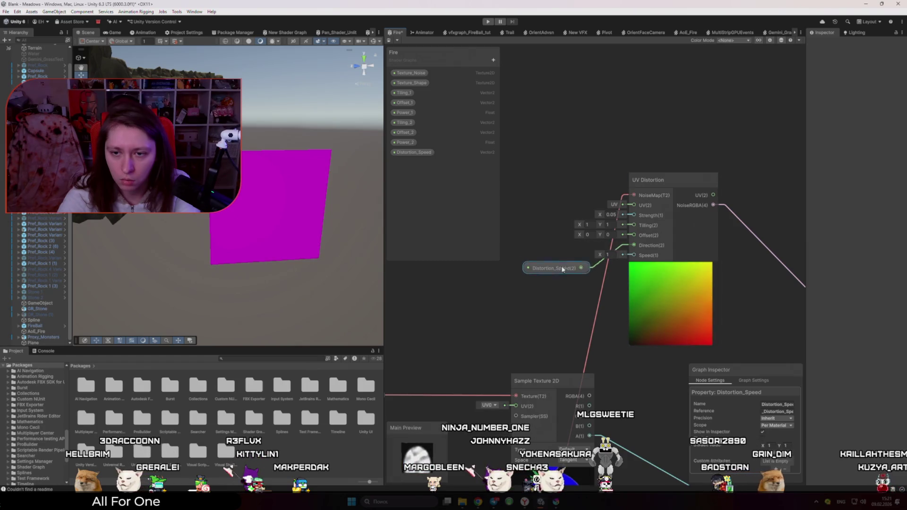
pyautogui.moveTo(562, 269); pyautogui.dragTo(555, 253)
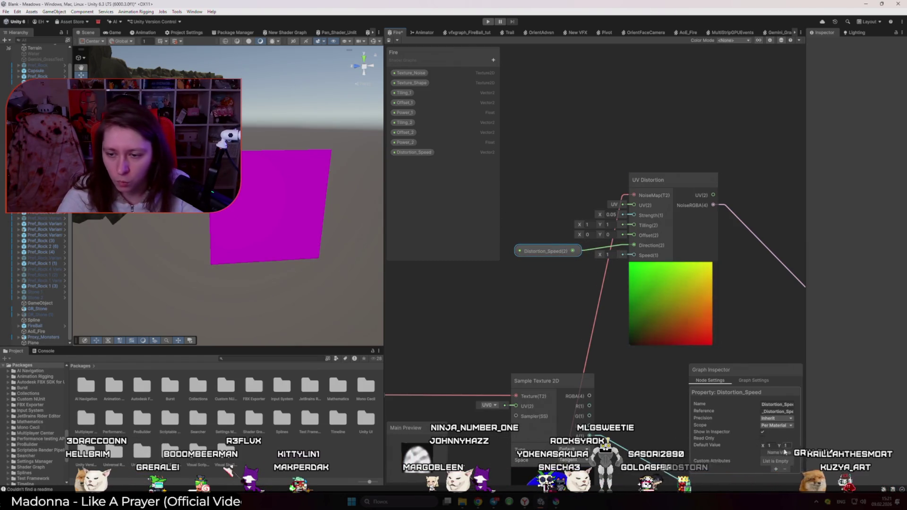
pyautogui.write('-1')
pyautogui.doubleClick(421, 151)
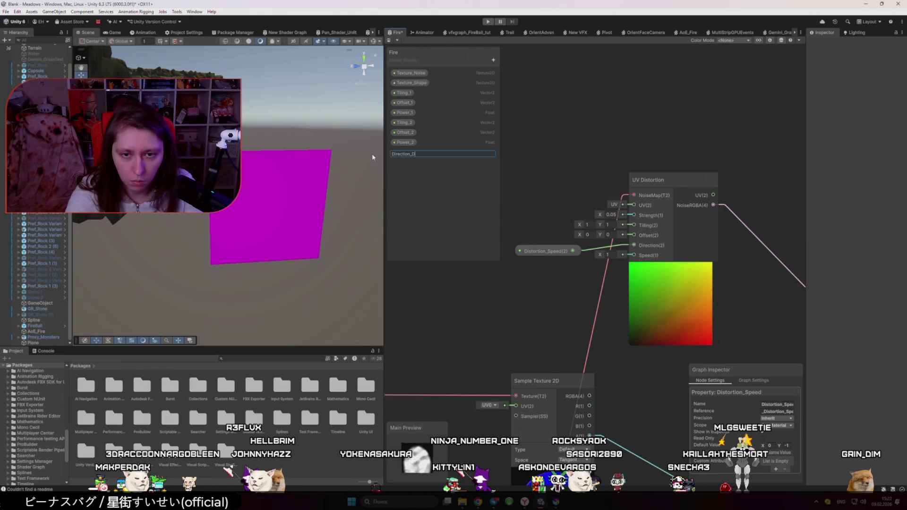
pyautogui.hotkey('alt', 'Tab')
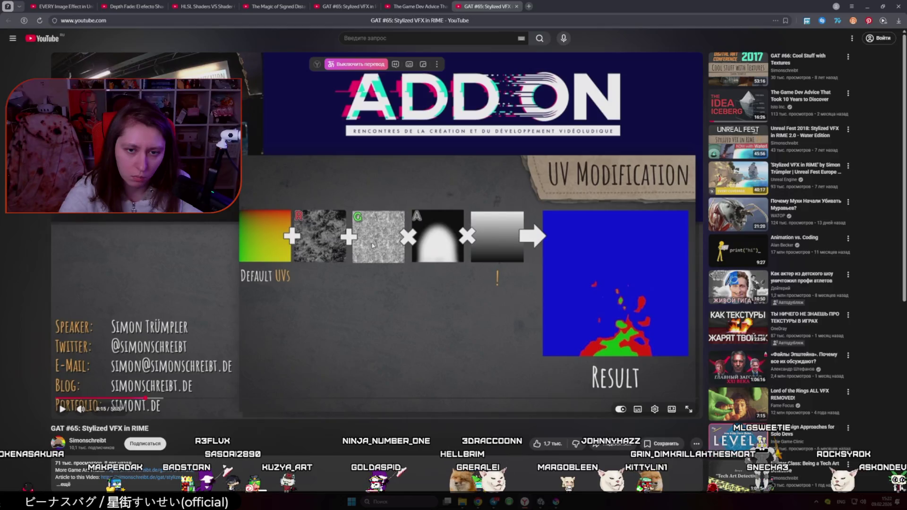
# - Compare the RIME talk's UV Modification slide against the Fire graph, finishing in Shader Graph
pyautogui.hotkey('alt', 'Tab')
pyautogui.scroll(-3, 615, 368)
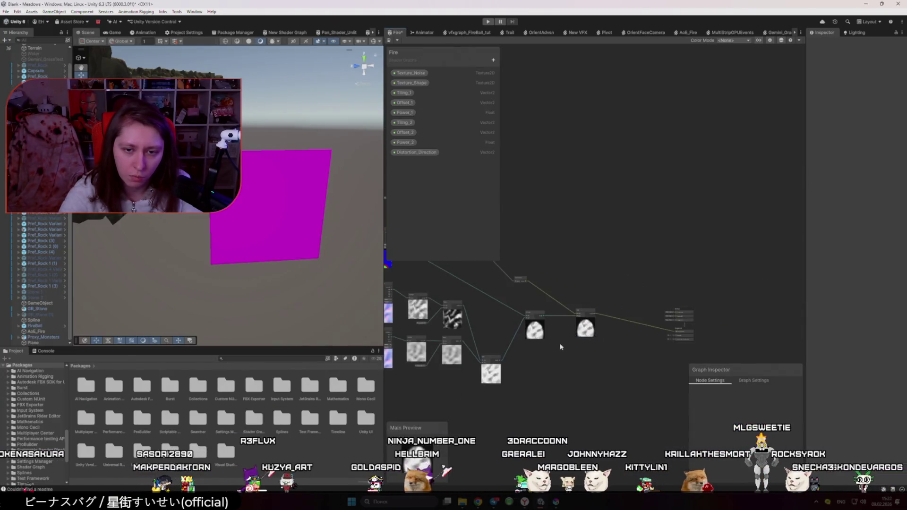
pyautogui.scroll(3, 578, 360)
pyautogui.hotkey('alt', 'Tab')
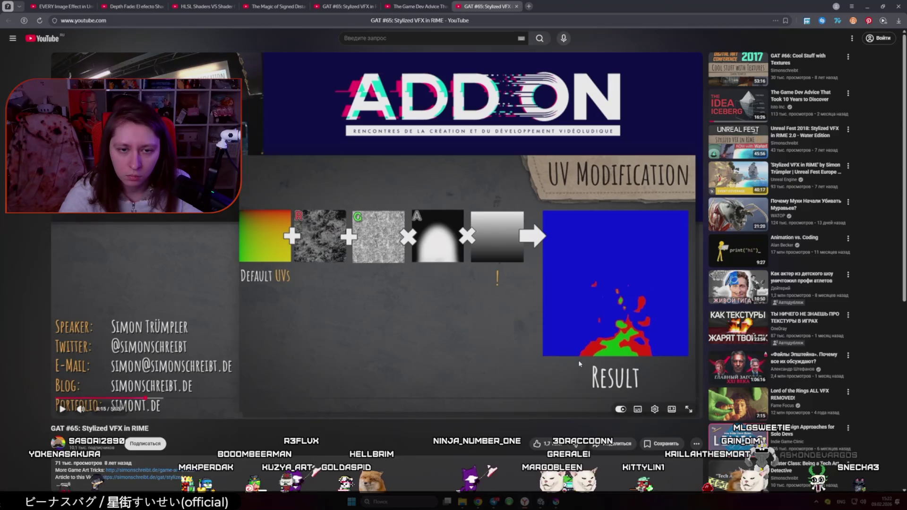
pyautogui.hotkey('alt', 'Tab')
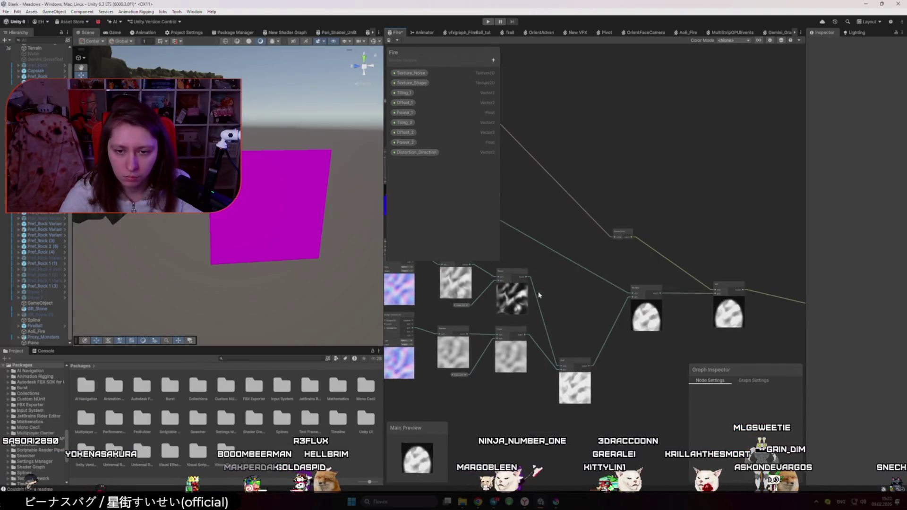
pyautogui.hotkey('alt', 'Tab')
pyautogui.hotkey('alt', 'Tab')
pyautogui.scroll(-3, 573, 319)
pyautogui.scroll(4, 586, 324)
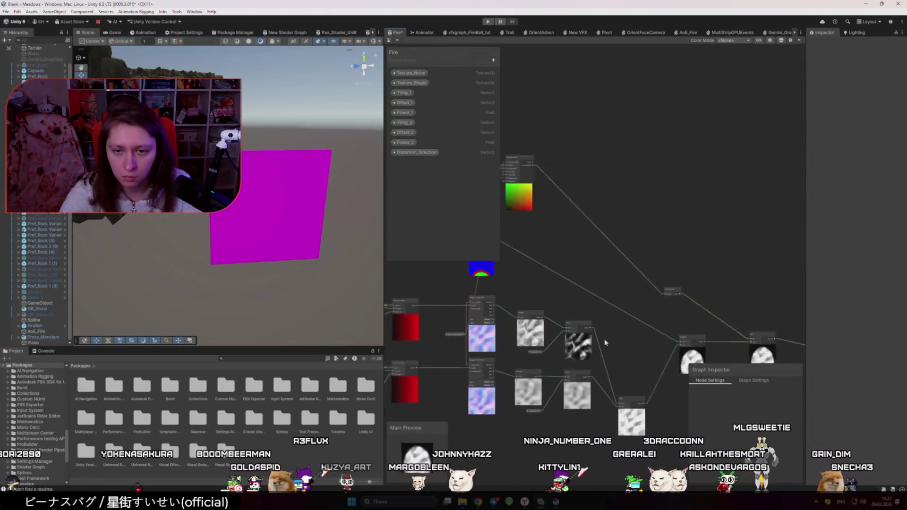
pyautogui.hotkey('alt', 'Tab')
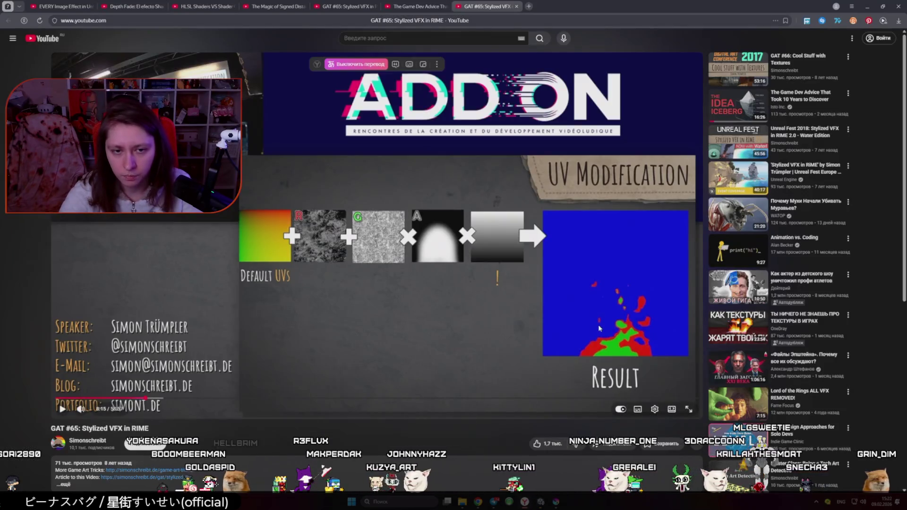
pyautogui.hotkey('alt', 'Tab')
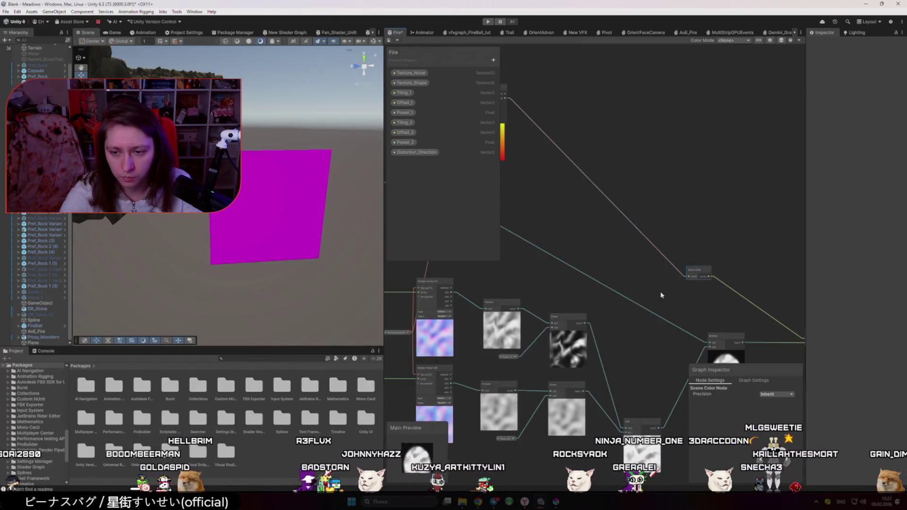
# - Insert an Add node into the graph by searching 'add'
pyautogui.press('space')
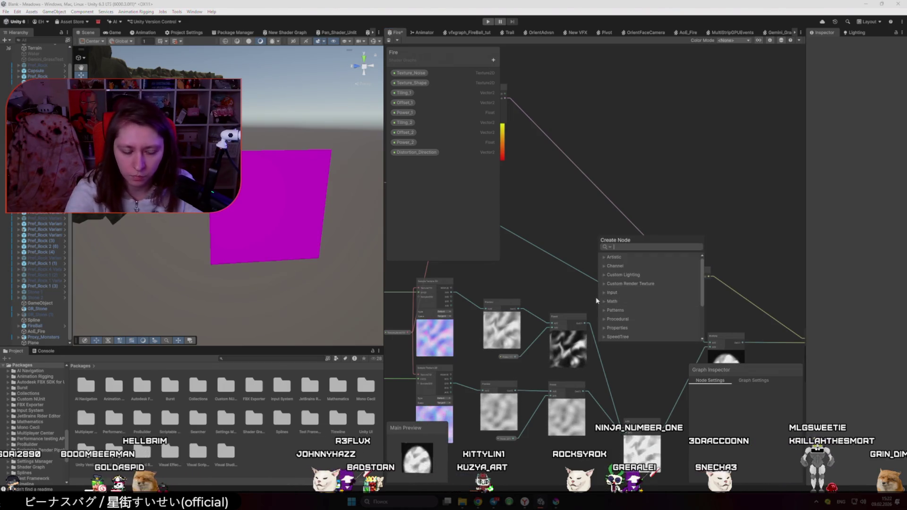
pyautogui.write('add')
pyautogui.press('Return')
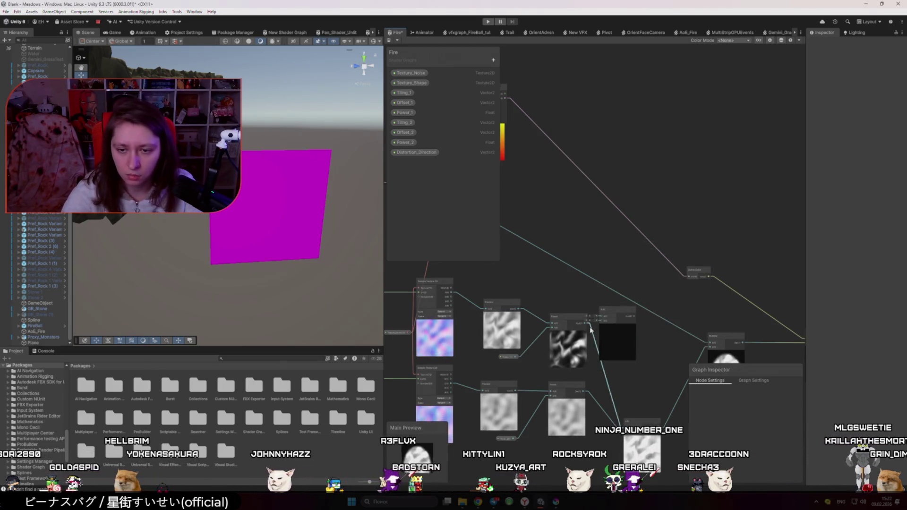
pyautogui.scroll(2, 603, 323)
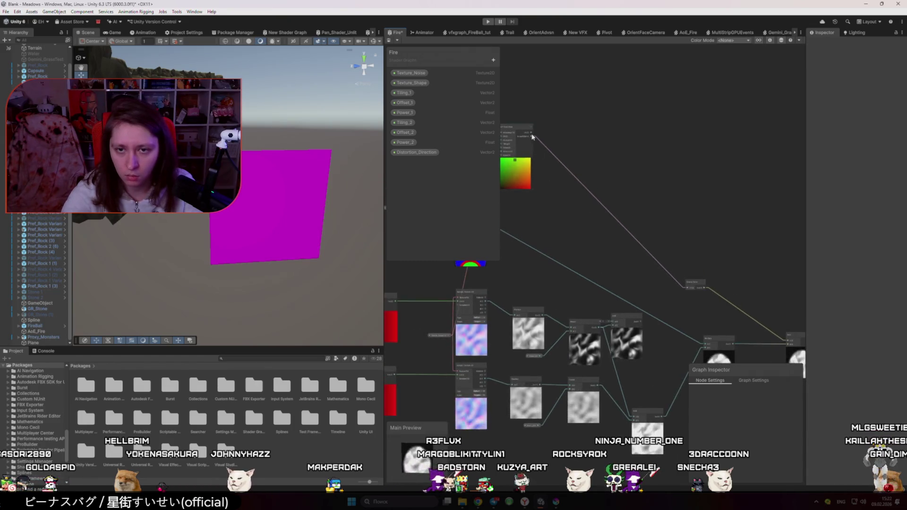
pyautogui.scroll(-2, 531, 136)
# - Connect the UV Distortion output into the new Add node's input
pyautogui.moveTo(515, 116); pyautogui.dragTo(609, 335)
pyautogui.click(615, 335)
pyautogui.scroll(3, 627, 373)
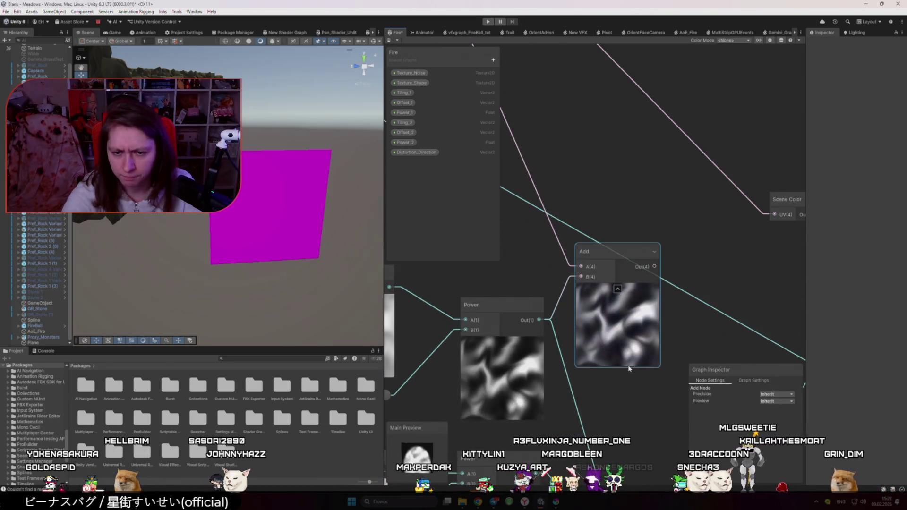
pyautogui.scroll(-5, 629, 368)
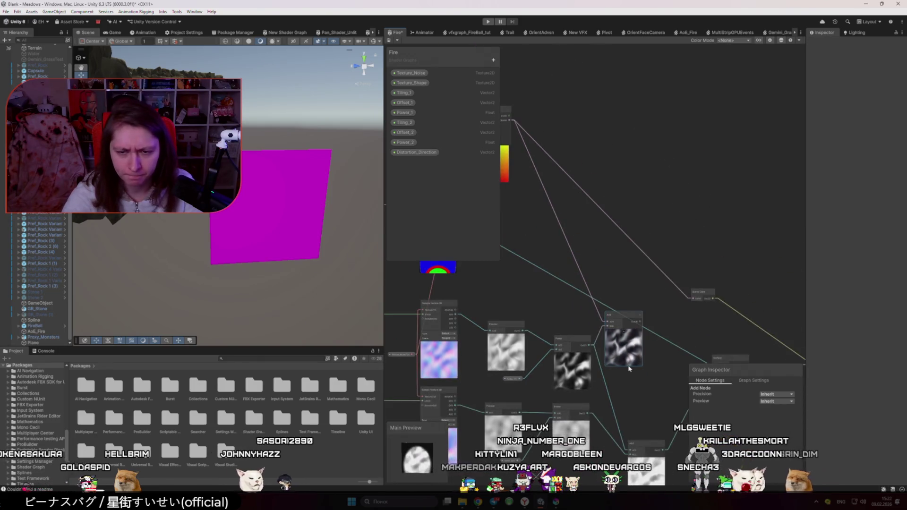
pyautogui.scroll(-2, 427, 346)
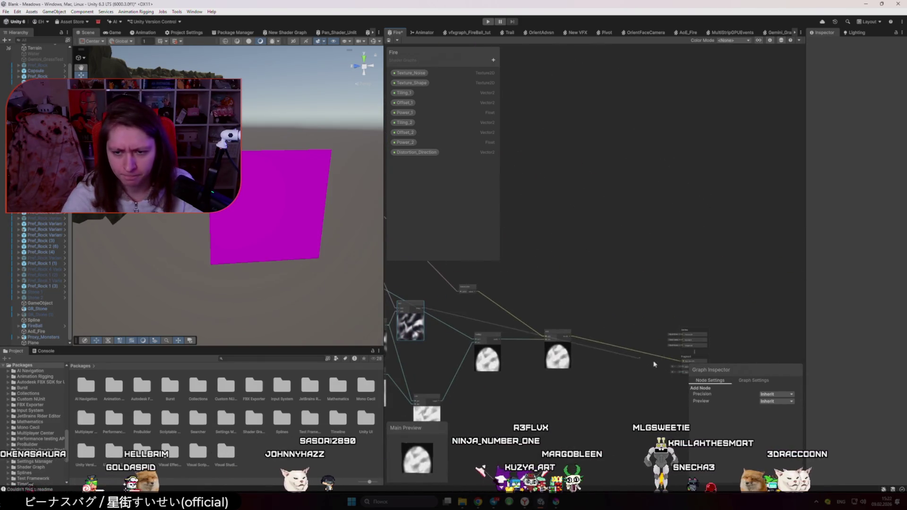
pyautogui.click(675, 375)
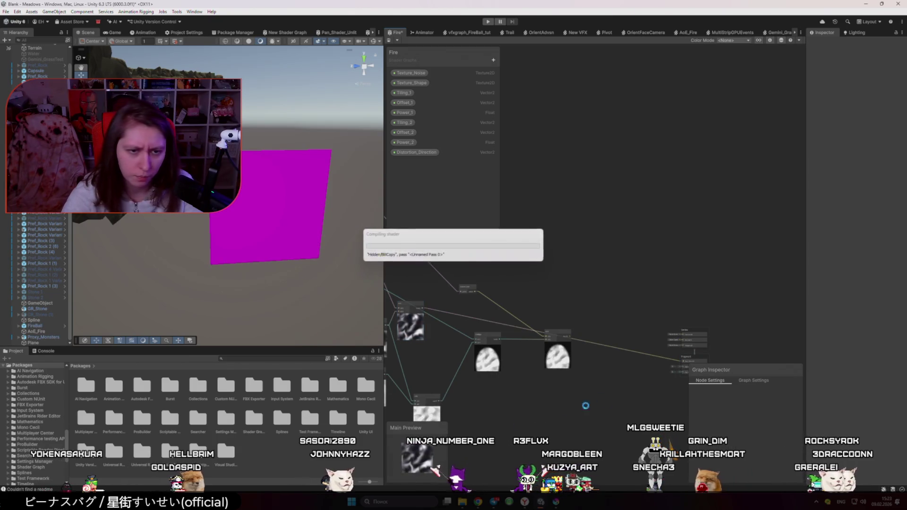
# - Create a material from the Fire shader graph in Assets/VFX/Fire
pyautogui.scroll(10, 44, 382)
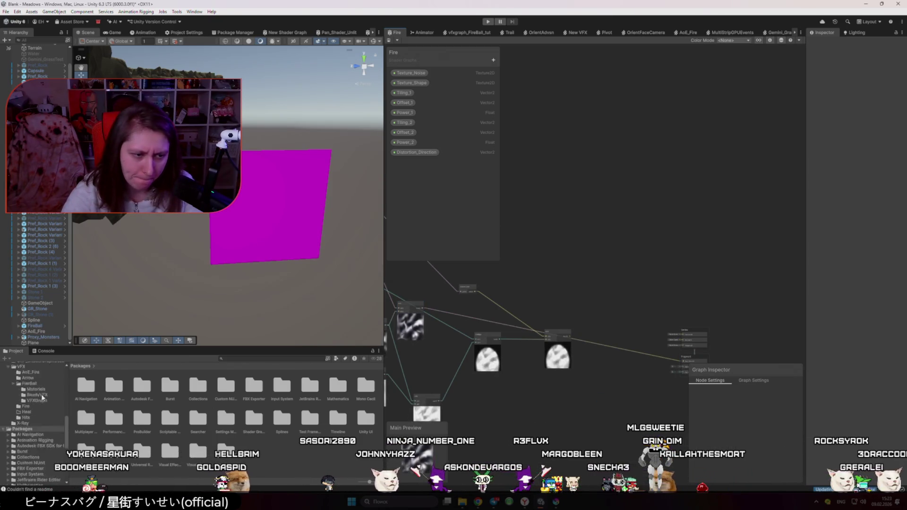
pyautogui.click(20, 393)
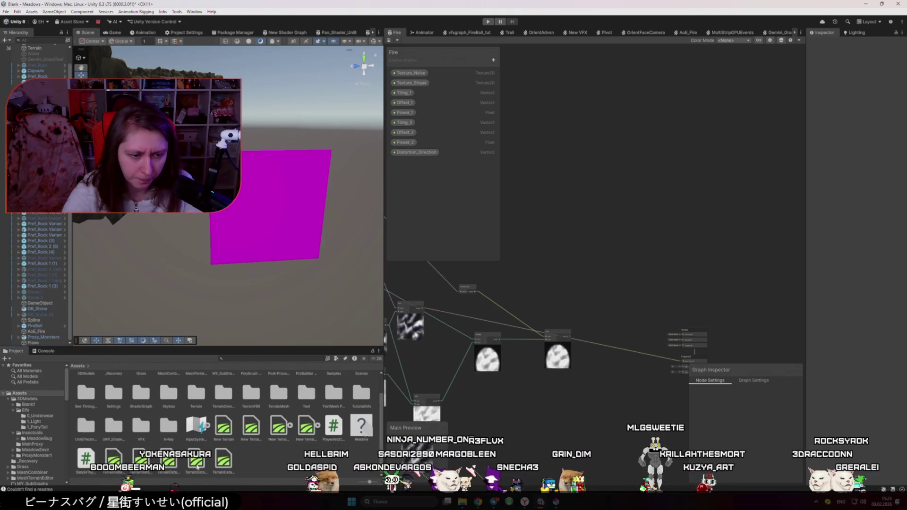
pyautogui.doubleClick(142, 430)
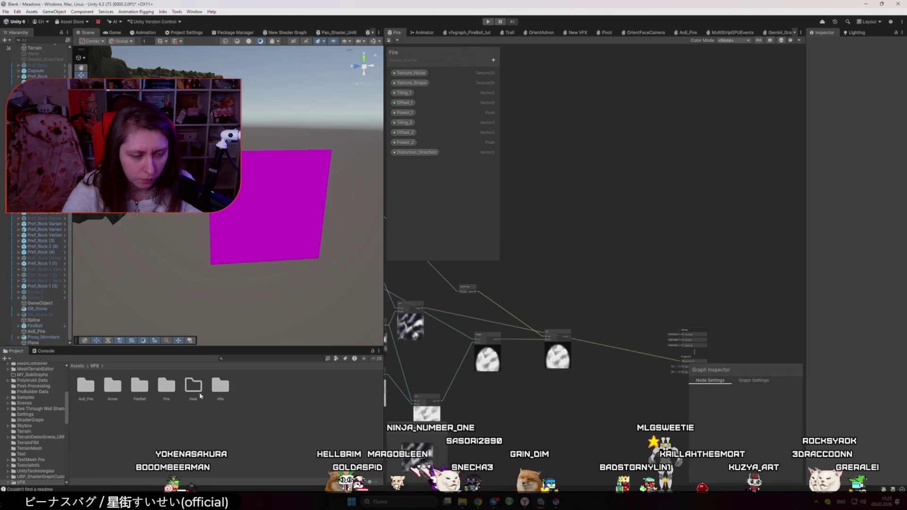
pyautogui.doubleClick(166, 389)
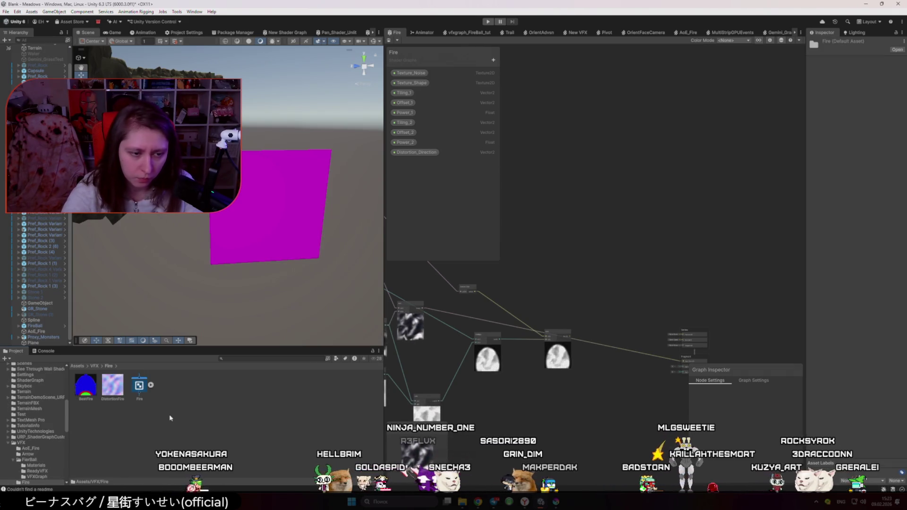
pyautogui.rightClick(139, 385)
pyautogui.moveTo(212, 184)
pyautogui.click(283, 192)
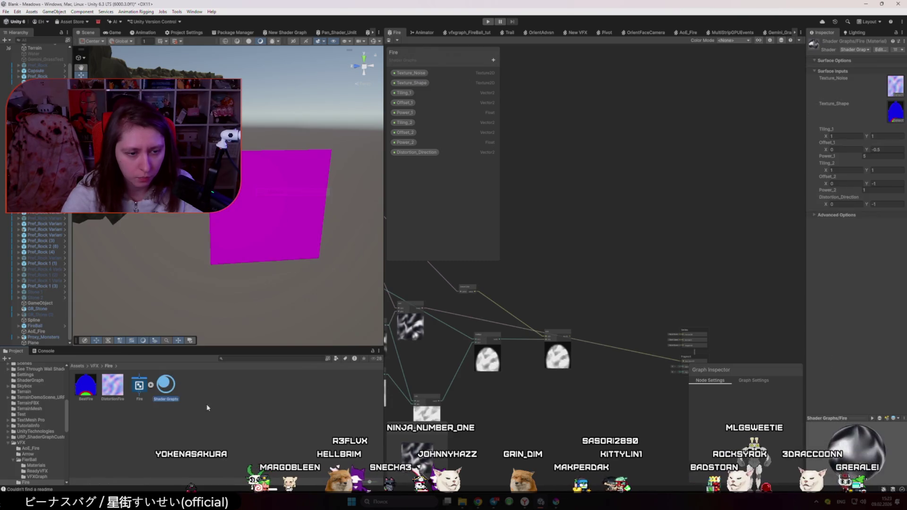
# - Apply the Shader Graphs_Fire material to the magenta plane and view it closer
pyautogui.moveTo(167, 385); pyautogui.dragTo(265, 213)
pyautogui.moveTo(233, 312); pyautogui.dragTo(241, 279)
pyautogui.scroll(-2, 577, 419)
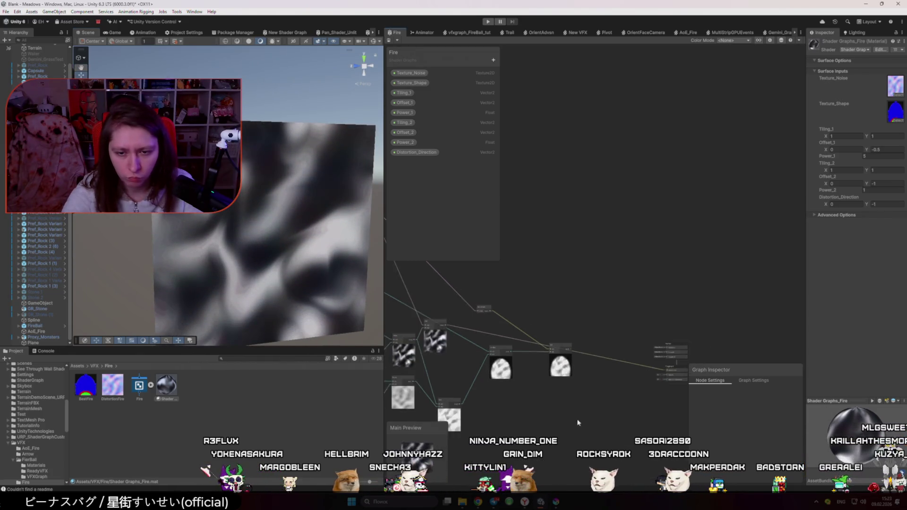
# - Shift the Add node slightly left and save the graph
pyautogui.moveTo(513, 338); pyautogui.dragTo(502, 339)
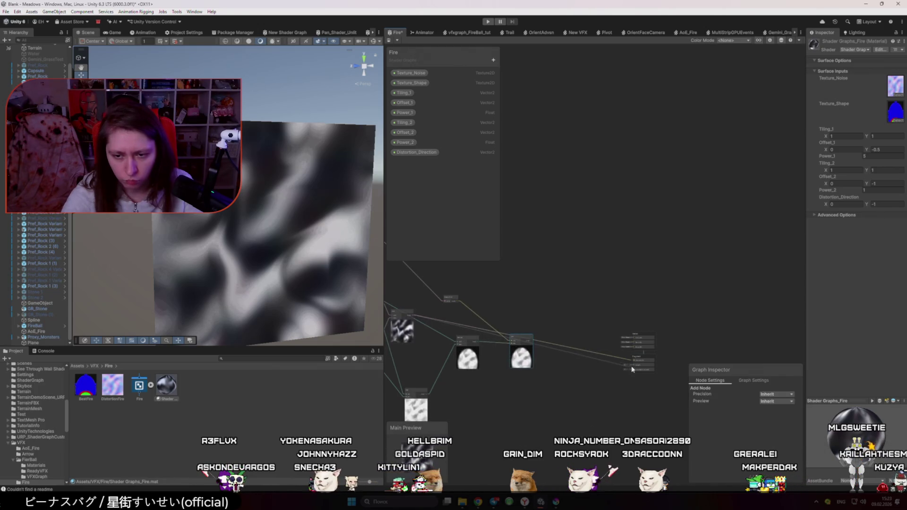
pyautogui.hotkey('ctrl', 's')
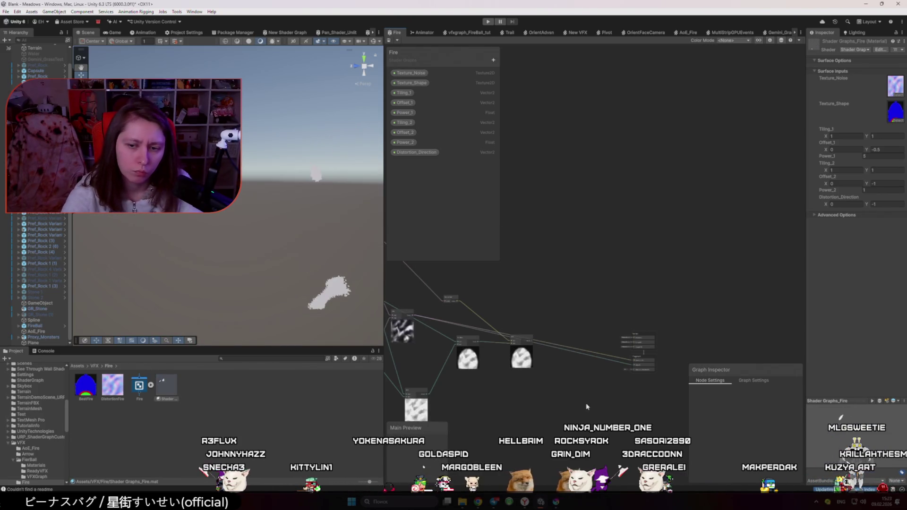
pyautogui.scroll(2, 595, 364)
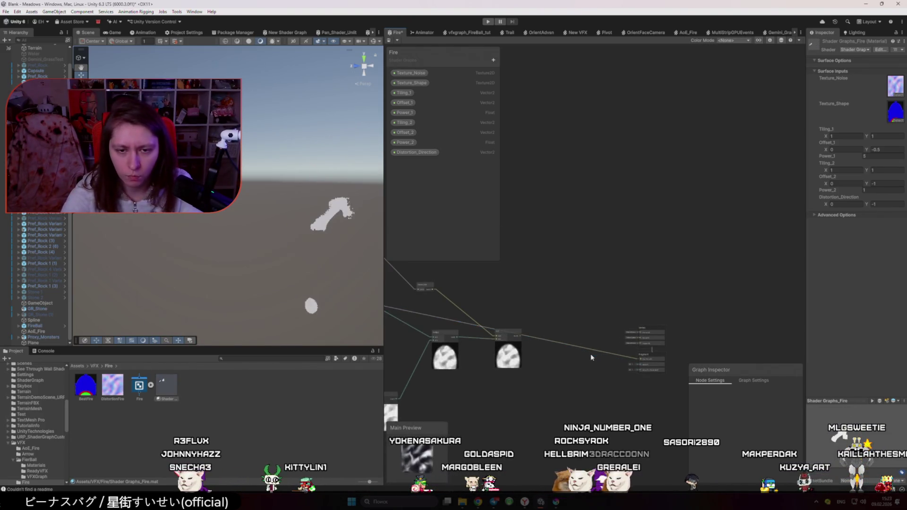
pyautogui.moveTo(591, 358); pyautogui.dragTo(670, 390)
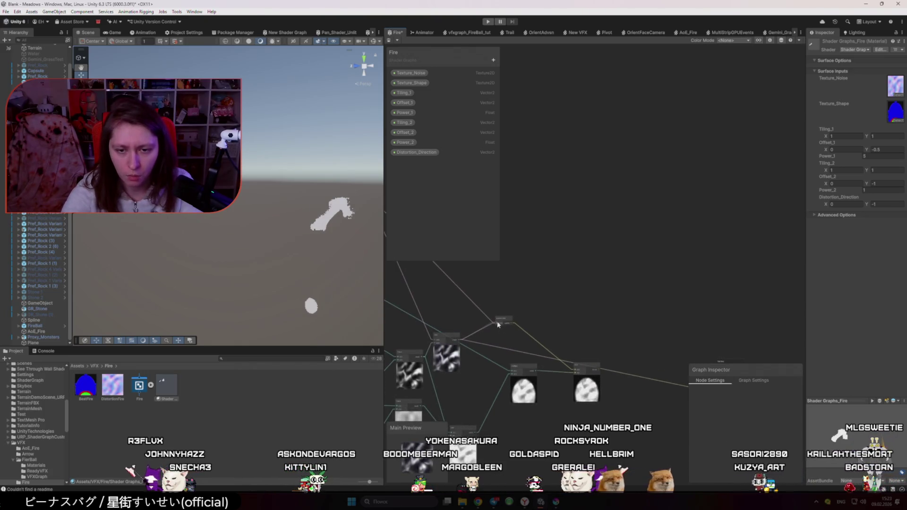
pyautogui.moveTo(498, 325); pyautogui.dragTo(419, 305)
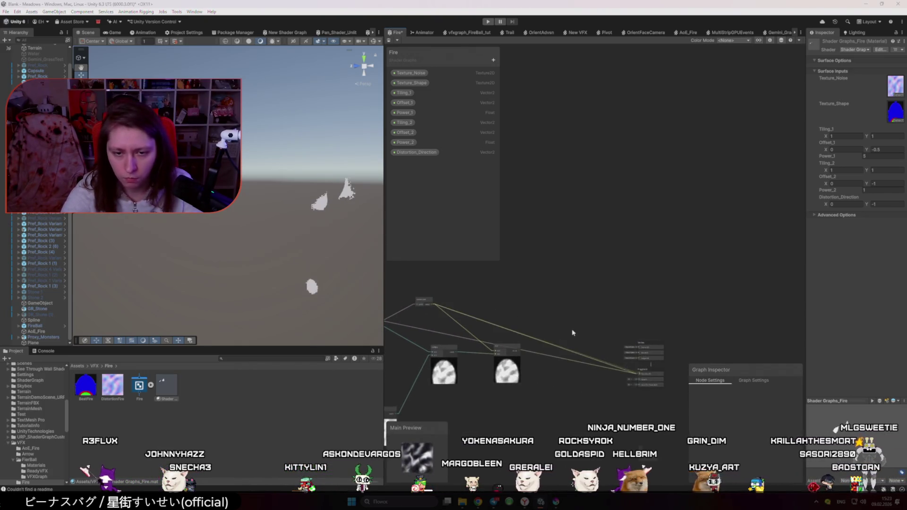
# - Replace the Scene Color link with a new edge into the master node input, and save
pyautogui.press('Delete')
pyautogui.hotkey('ctrl', 's')
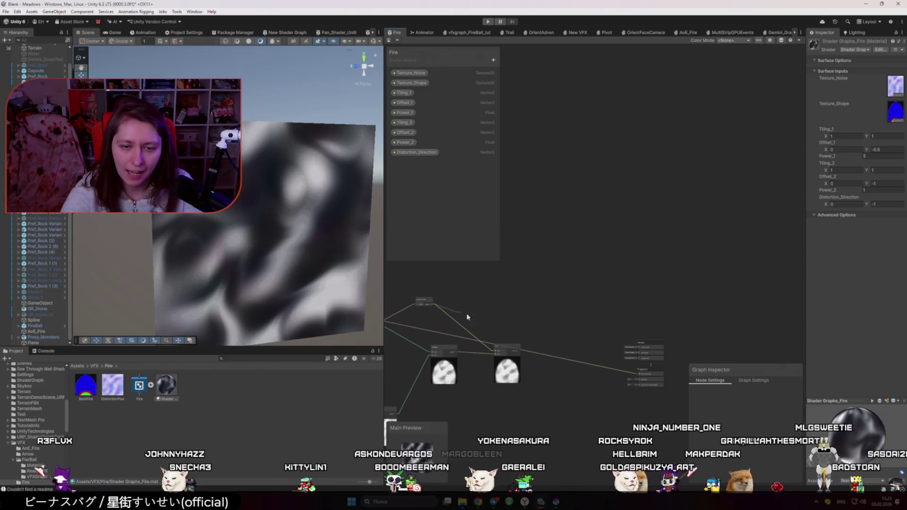
pyautogui.moveTo(468, 317); pyautogui.dragTo(638, 375)
pyautogui.hotkey('ctrl', 's')
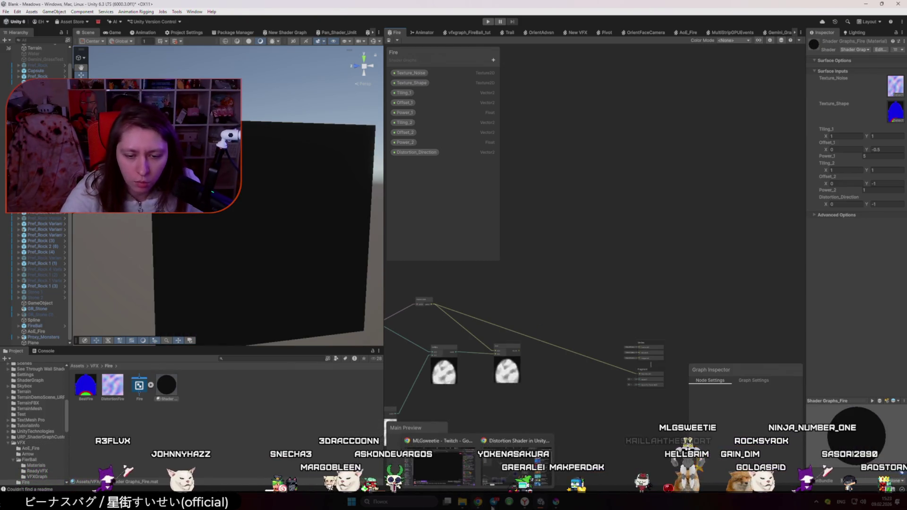
pyautogui.moveTo(487, 504)
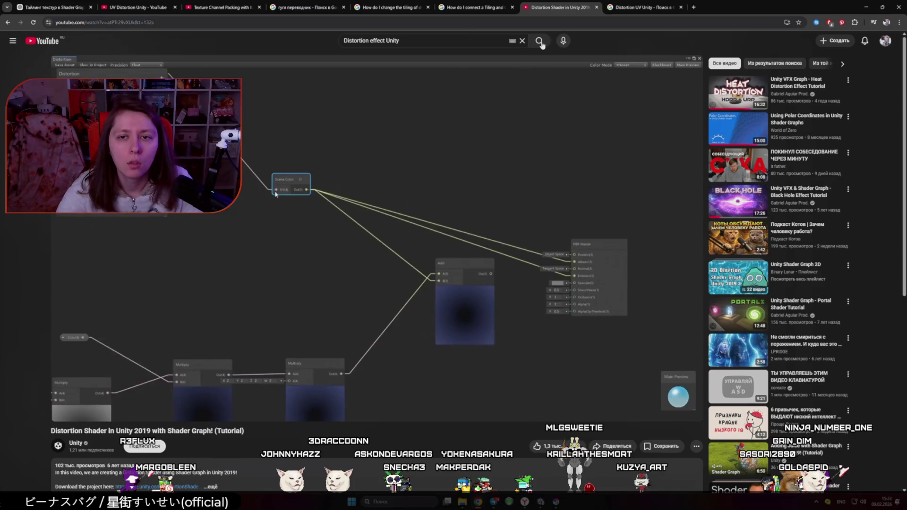
pyautogui.click(541, 42)
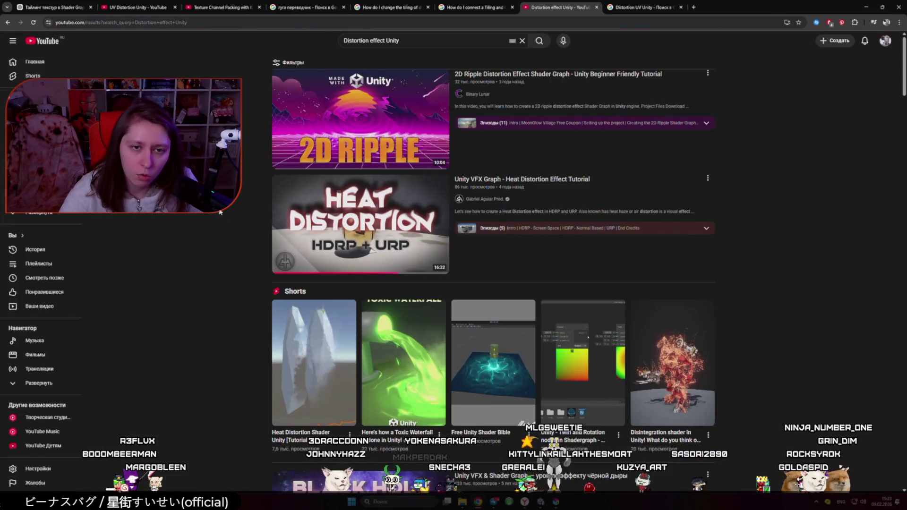
pyautogui.scroll(-5, 204, 214)
pyautogui.click(335, 294)
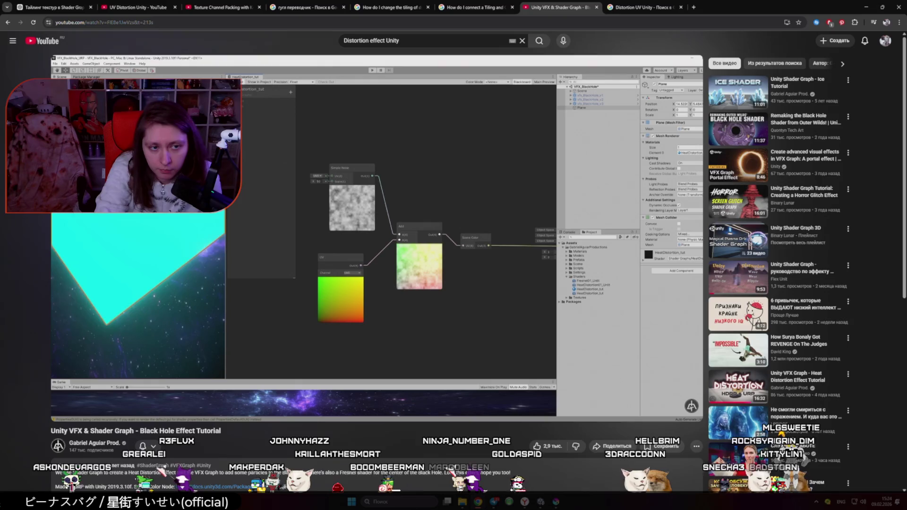
pyautogui.click(325, 271)
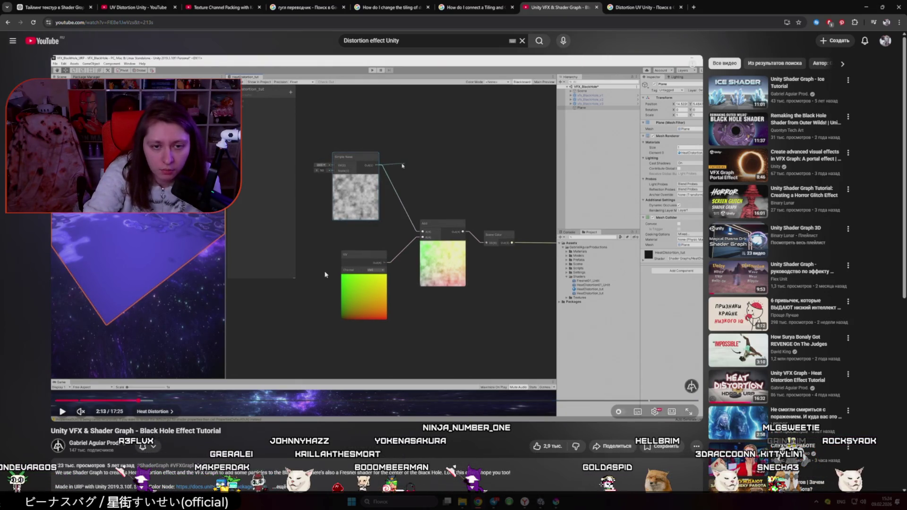
pyautogui.click(541, 502)
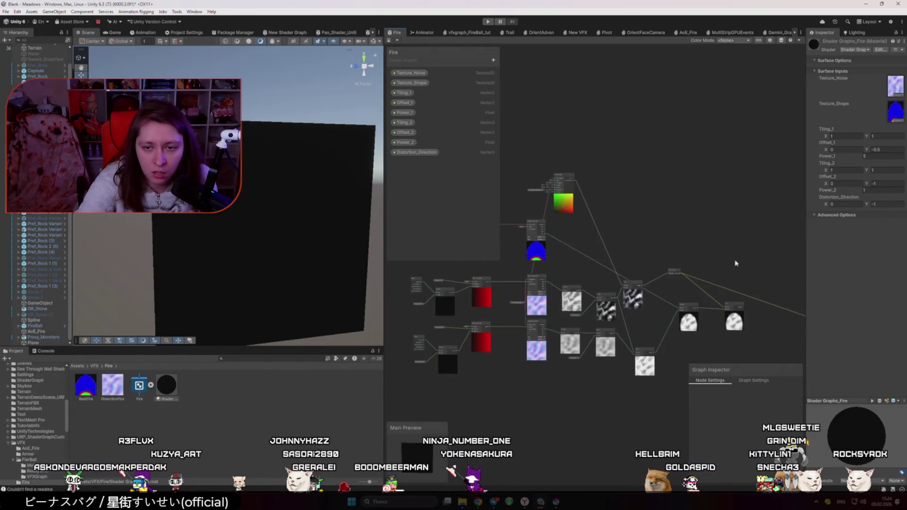
pyautogui.scroll(3, 567, 197)
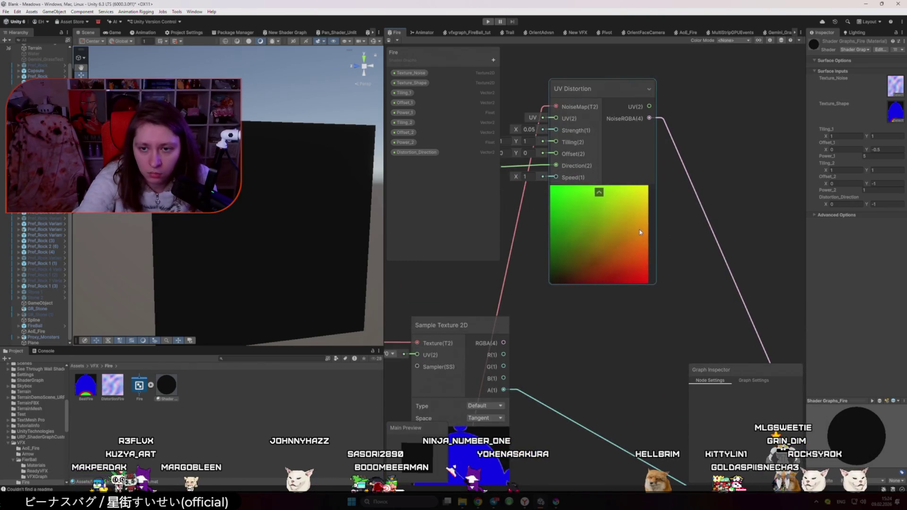
pyautogui.scroll(-3, 651, 289)
pyautogui.moveTo(650, 290)
pyautogui.mouseDown()
pyautogui.moveTo(512, 228)
pyautogui.moveTo(553, 247)
pyautogui.mouseUp()
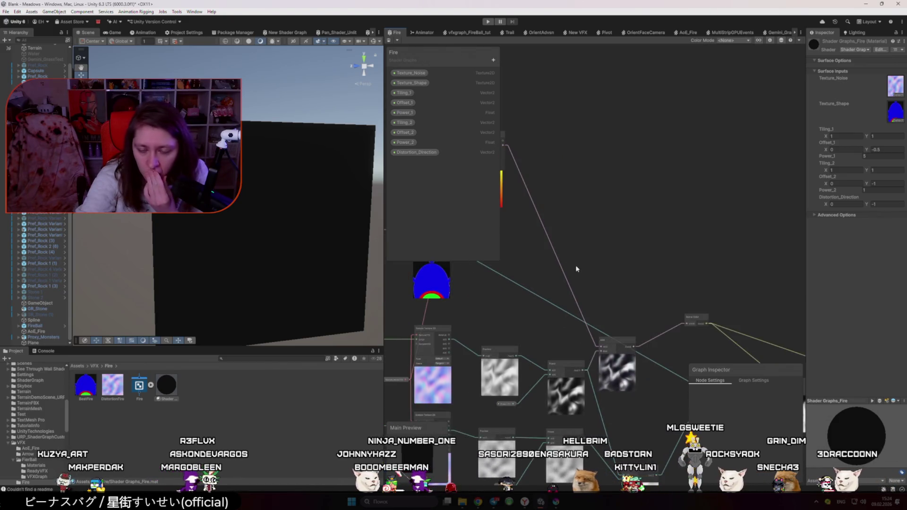
pyautogui.press('space')
pyautogui.write('multiply')
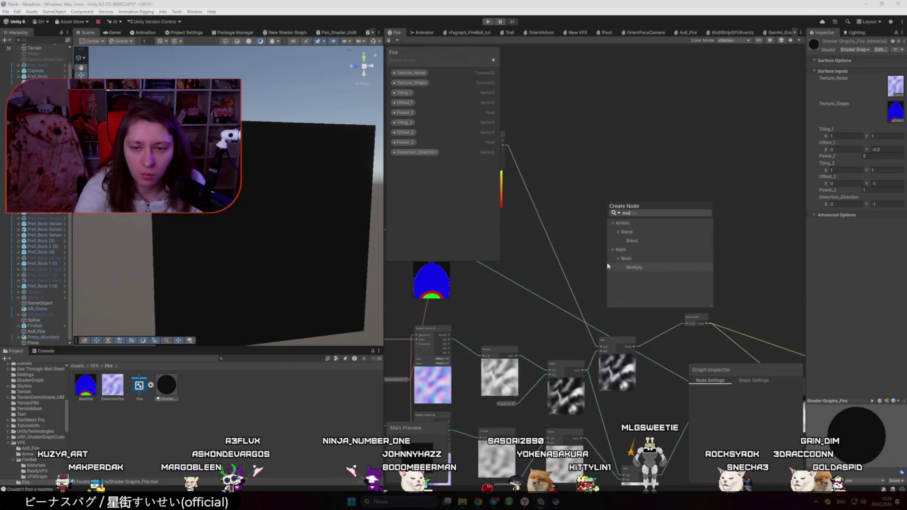
pyautogui.press('Return')
pyautogui.moveTo(504, 149)
pyautogui.mouseDown()
pyautogui.moveTo(537, 153)
pyautogui.moveTo(642, 289)
pyautogui.mouseUp()
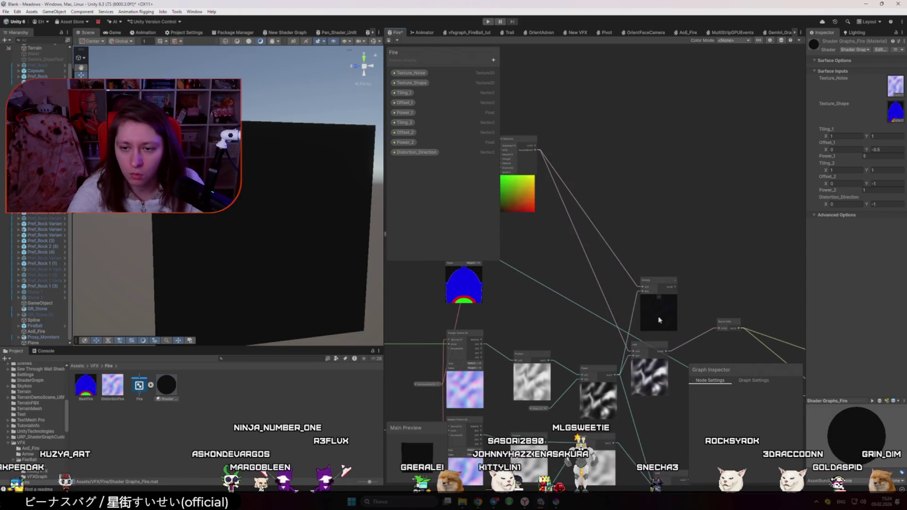
pyautogui.scroll(3, 643, 297)
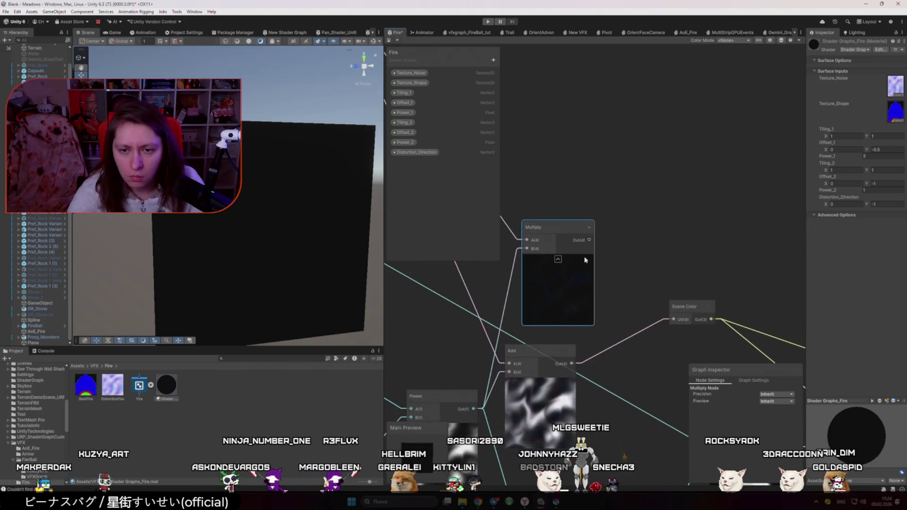
pyautogui.scroll(2, 520, 283)
pyautogui.scroll(-2, 519, 287)
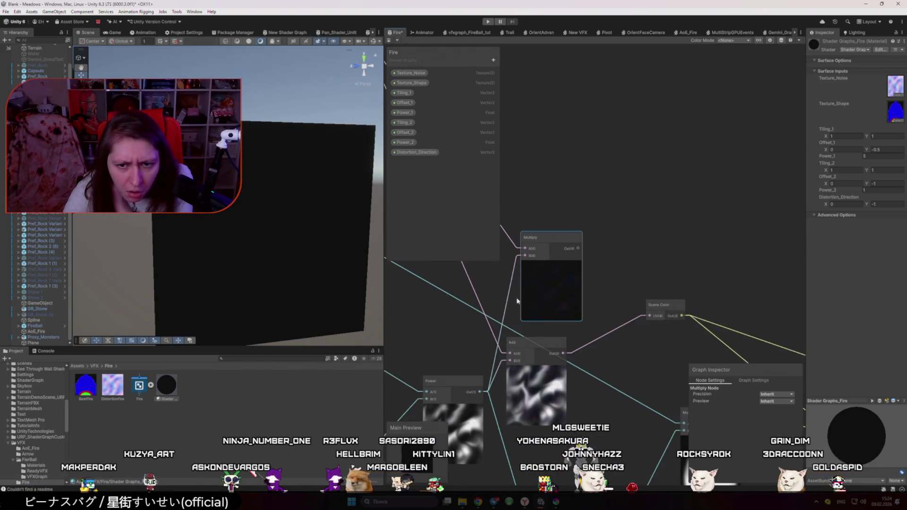
pyautogui.press('Delete')
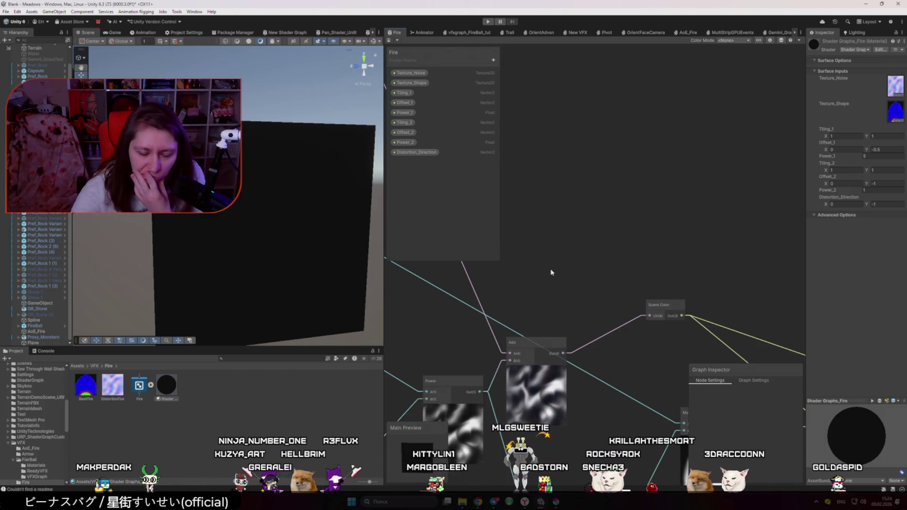
pyautogui.scroll(-2, 550, 274)
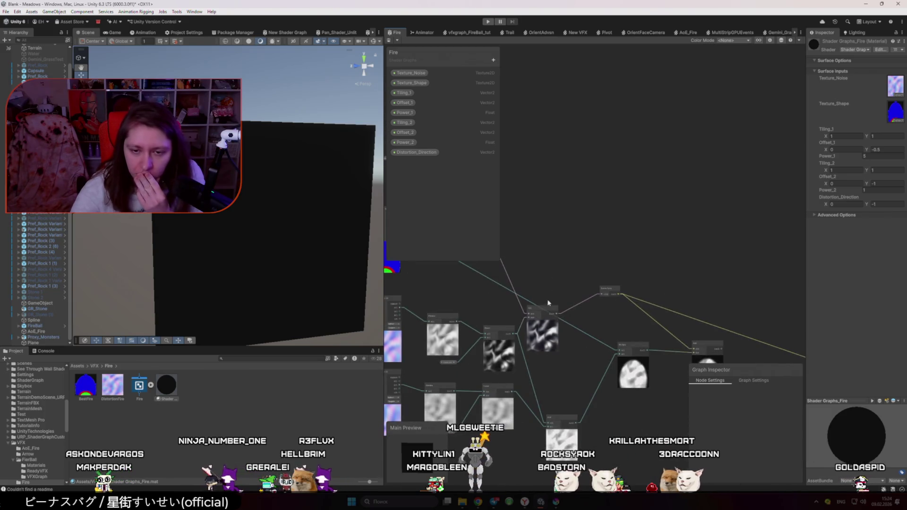
# - Delete the UV Distortion node and the upper Add node from the Fire graph
pyautogui.moveTo(599, 224); pyautogui.dragTo(695, 318)
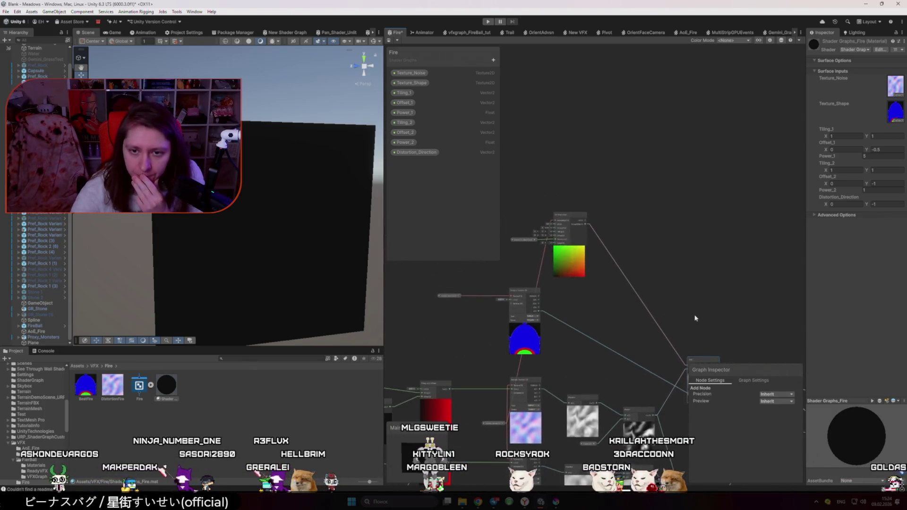
pyautogui.scroll(3, 635, 295)
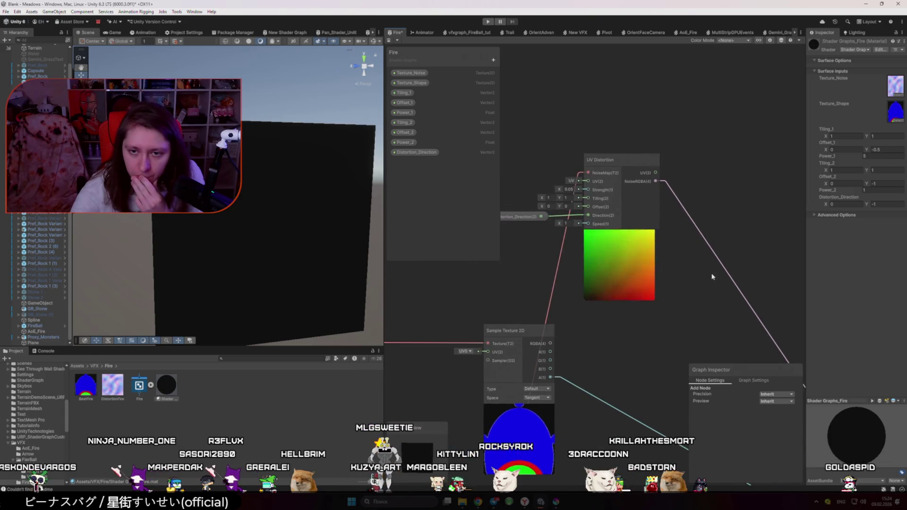
pyautogui.scroll(-3, 713, 276)
pyautogui.click(648, 222)
pyautogui.press('Delete')
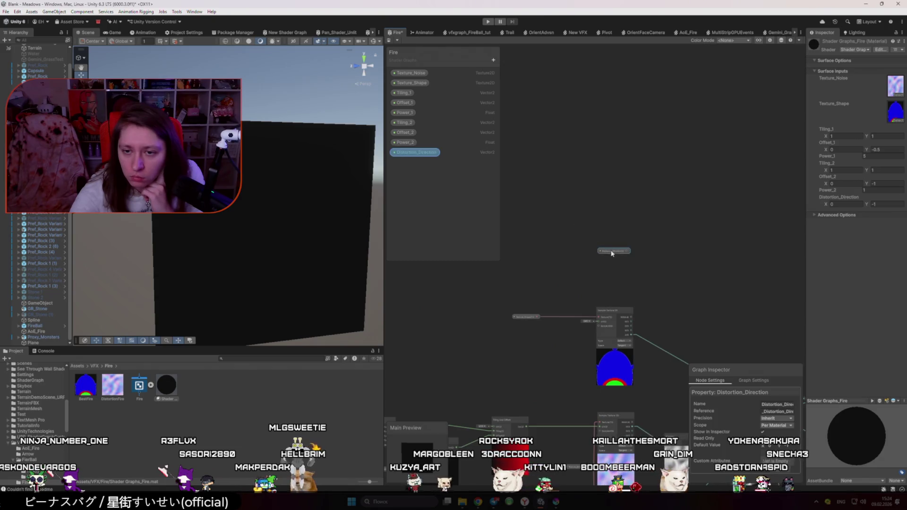
pyautogui.moveTo(612, 254)
pyautogui.mouseDown()
pyautogui.moveTo(614, 213)
pyautogui.moveTo(659, 212)
pyautogui.mouseUp()
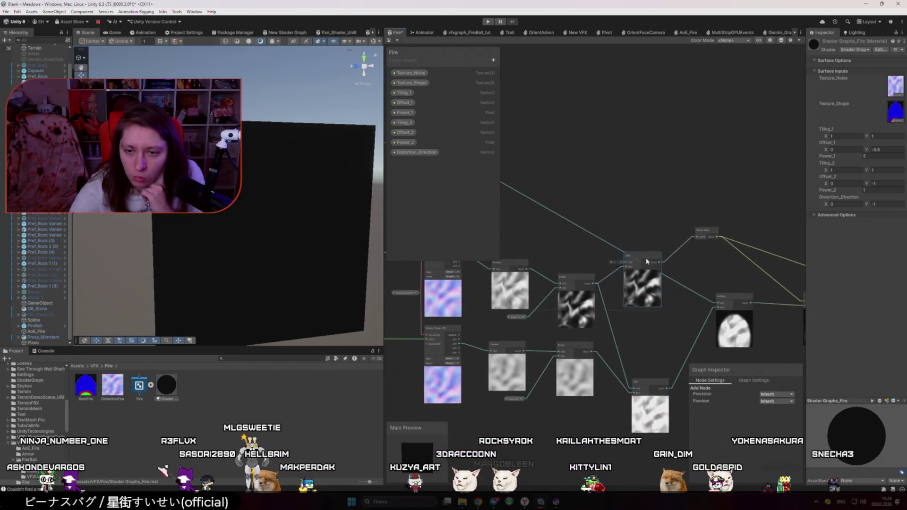
pyautogui.moveTo(647, 262); pyautogui.dragTo(647, 269)
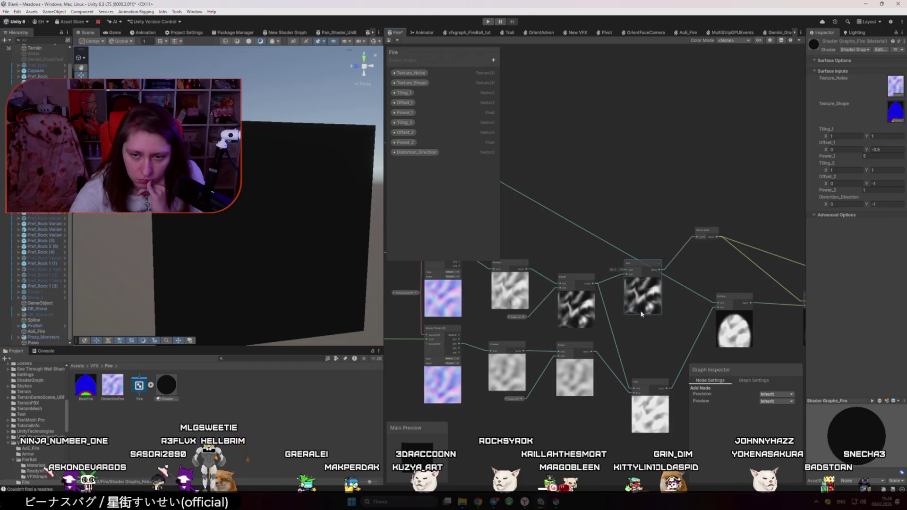
pyautogui.press('Delete')
# - Select the Scene Color node, then switch to the YouTube distortion tutorial
pyautogui.moveTo(703, 231)
pyautogui.mouseDown()
pyautogui.moveTo(622, 241)
pyautogui.moveTo(485, 216)
pyautogui.mouseUp()
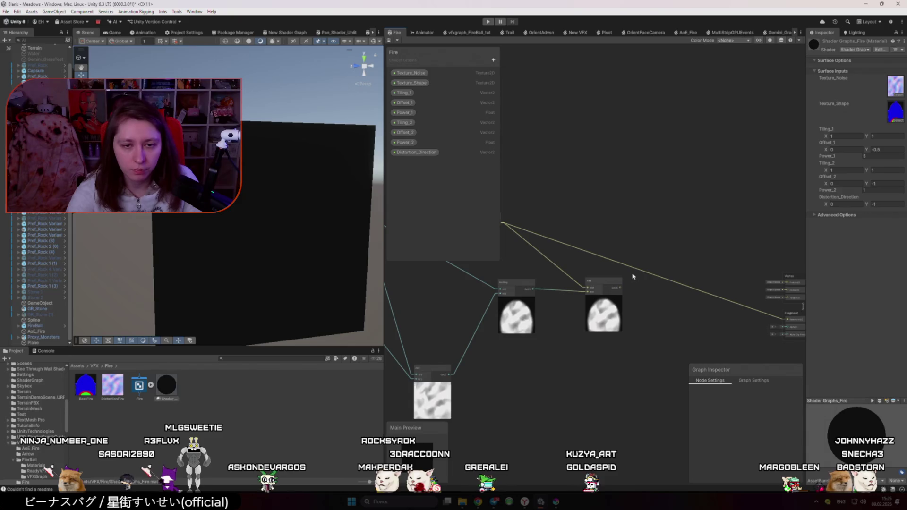
pyautogui.moveTo(510, 231); pyautogui.dragTo(566, 247)
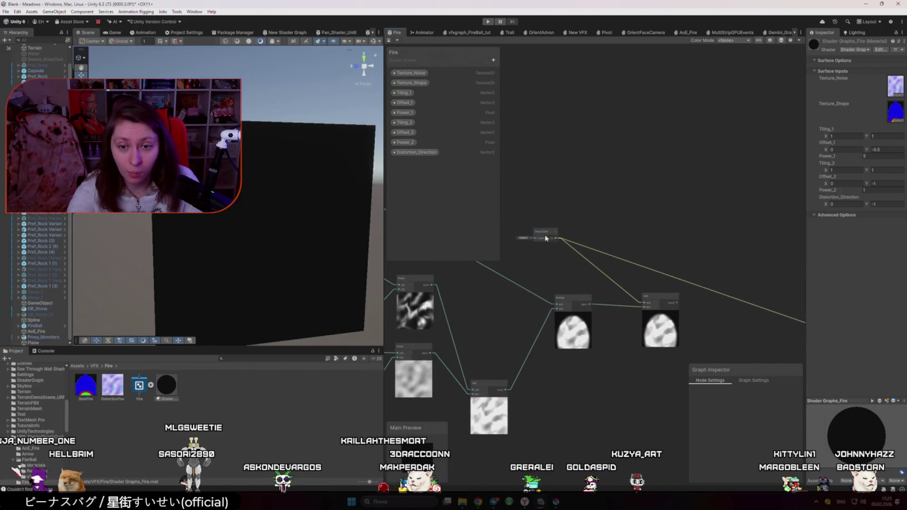
pyautogui.click(542, 238)
pyautogui.hotkey('alt', 'Tab')
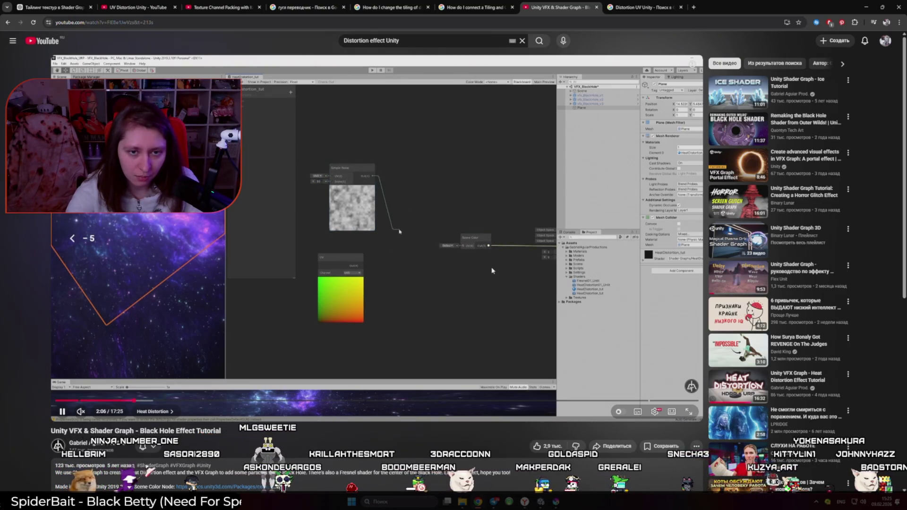
# - Resume the tutorial rewound five seconds, then return to Unity Shader Graph
pyautogui.click(517, 273)
pyautogui.press('Left')
pyautogui.press('Left')
pyautogui.press('Left')
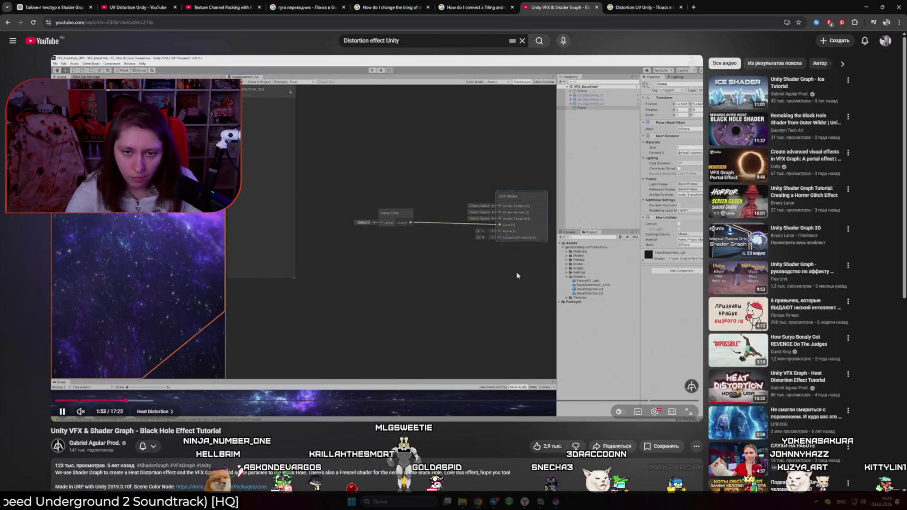
pyautogui.hotkey('alt', 'Tab')
pyautogui.scroll(5, 543, 240)
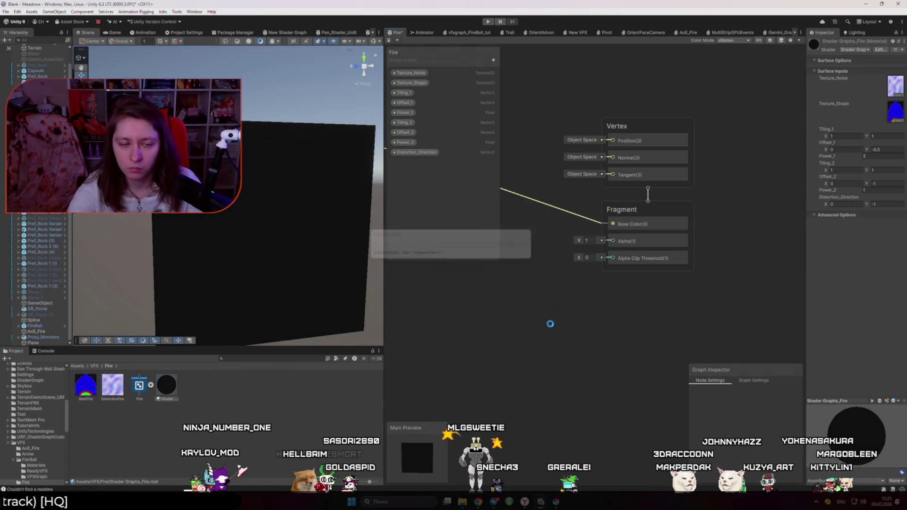
# - Reposition the Scene Color node in the Fire graph
pyautogui.scroll(-4, 525, 350)
pyautogui.scroll(-3, 631, 335)
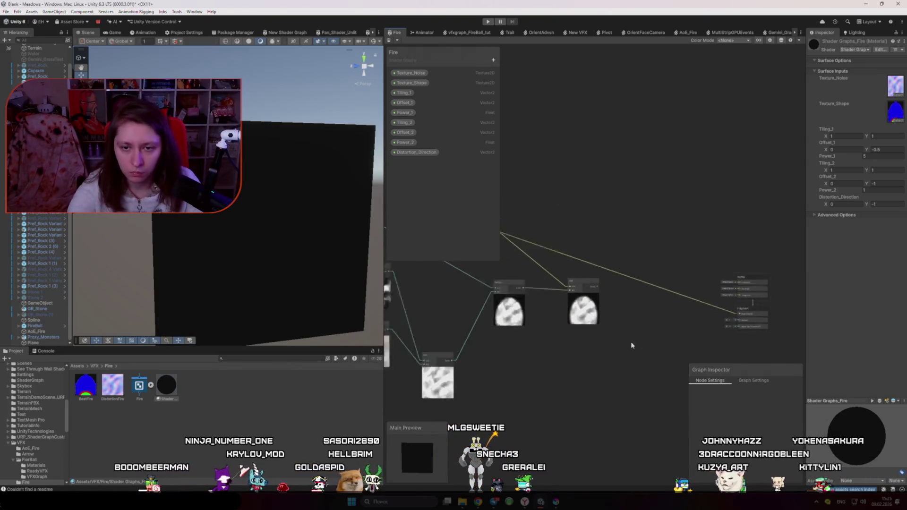
pyautogui.moveTo(538, 268); pyautogui.dragTo(603, 286)
pyautogui.scroll(4, 603, 286)
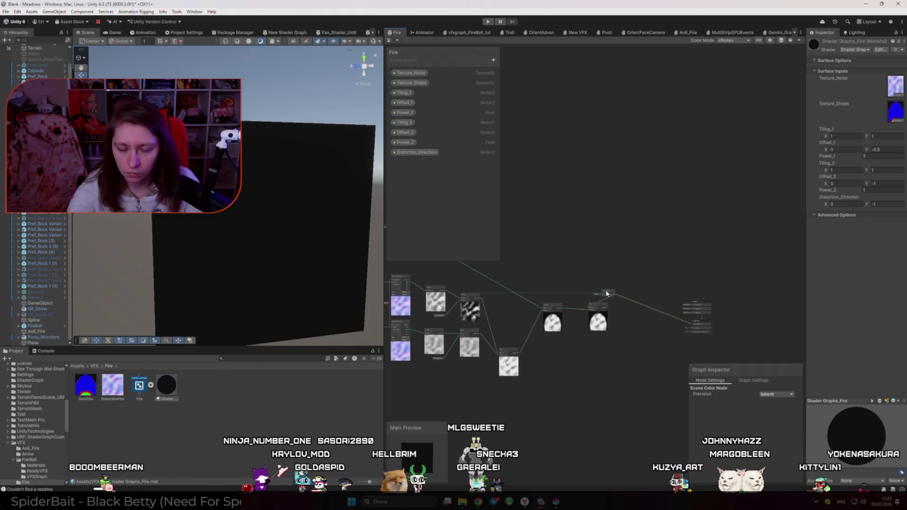
pyautogui.scroll(-3, 288, 269)
# - Select the portal plane, try moving it, then undo the move
pyautogui.click(286, 259)
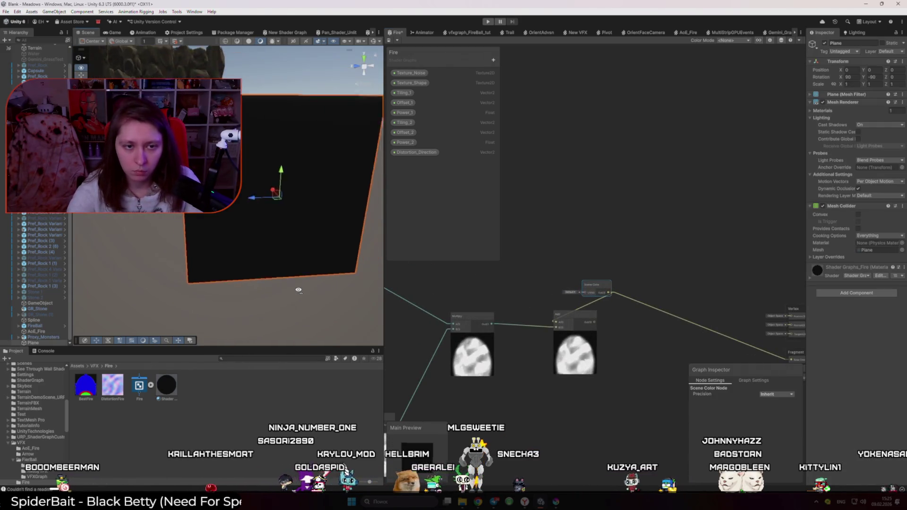
pyautogui.scroll(-3, 286, 259)
pyautogui.moveTo(260, 267)
pyautogui.mouseDown()
pyautogui.moveTo(283, 179)
pyautogui.moveTo(210, 267)
pyautogui.moveTo(321, 122)
pyautogui.mouseUp()
pyautogui.hotkey('ctrl', 'z')
pyautogui.hotkey('ctrl', 'z')
pyautogui.moveTo(184, 249)
pyautogui.mouseDown()
pyautogui.moveTo(263, 269)
pyautogui.moveTo(378, 251)
pyautogui.moveTo(278, 251)
pyautogui.moveTo(132, 223)
pyautogui.moveTo(235, 260)
pyautogui.mouseUp()
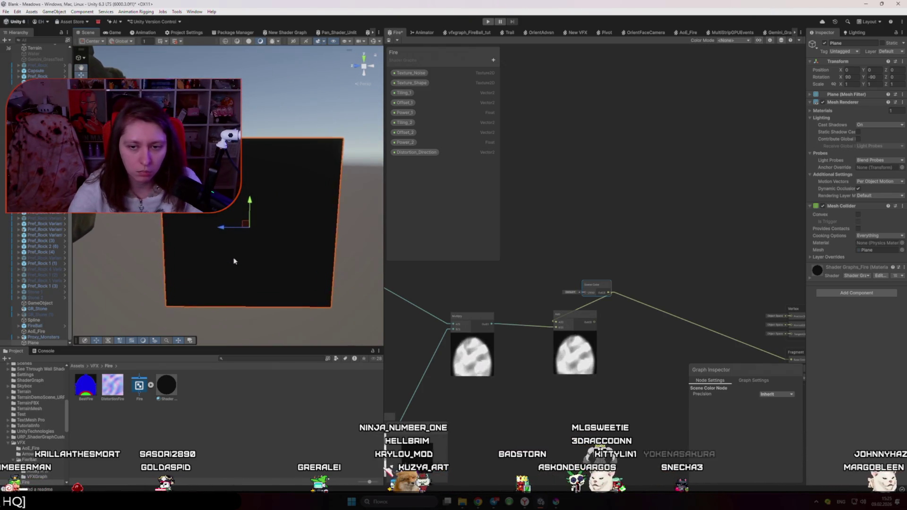
# - Delete the Scene Color to Add link, save the graph, and check the Game view
pyautogui.click(585, 307)
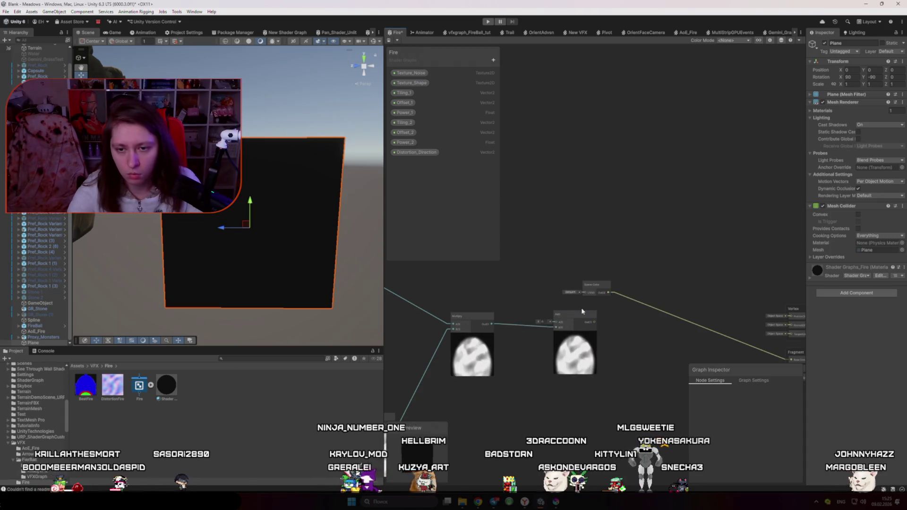
pyautogui.press('Delete')
pyautogui.hotkey('ctrl', 's')
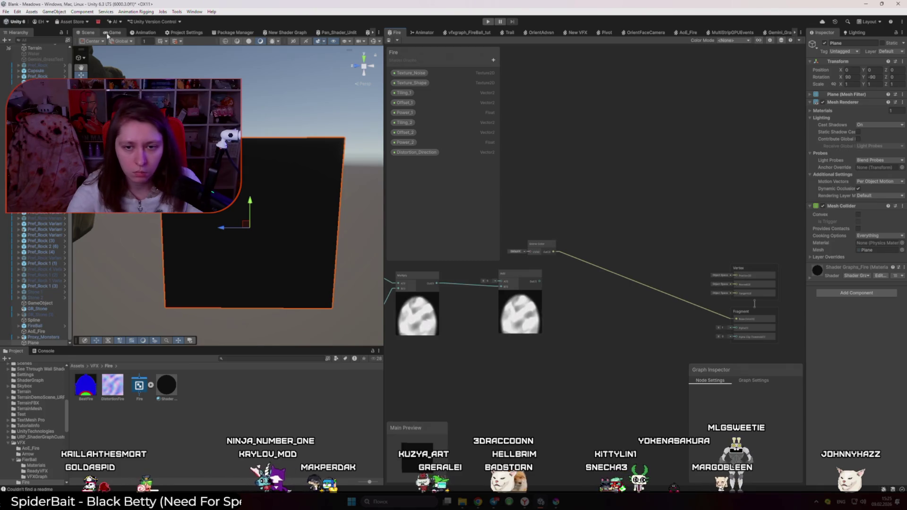
pyautogui.click(112, 33)
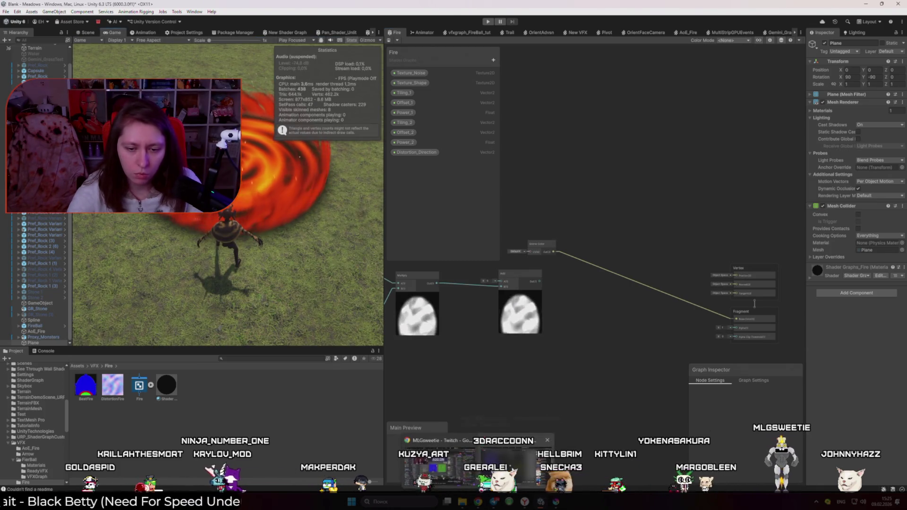
# - Glance at the YouTube tutorial and Krita, then return to Unity Shader Graph
pyautogui.hotkey('alt', 'Tab')
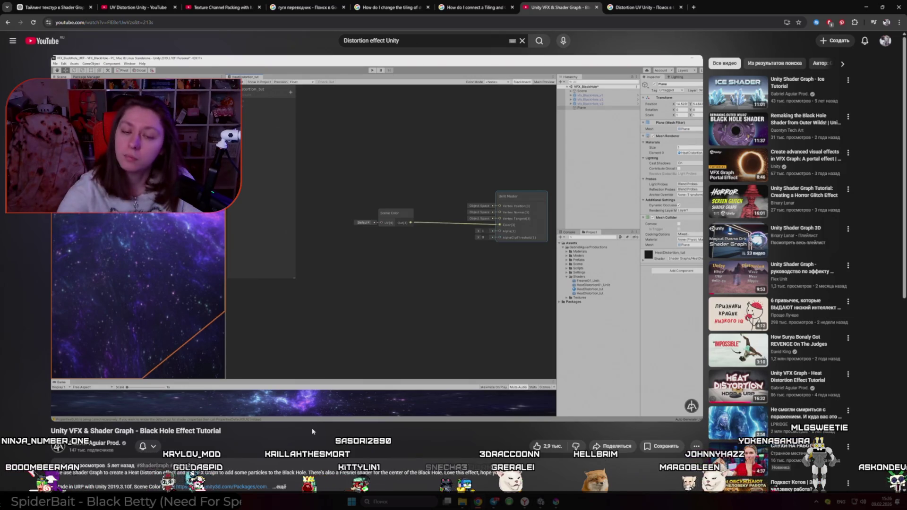
pyautogui.click(541, 502)
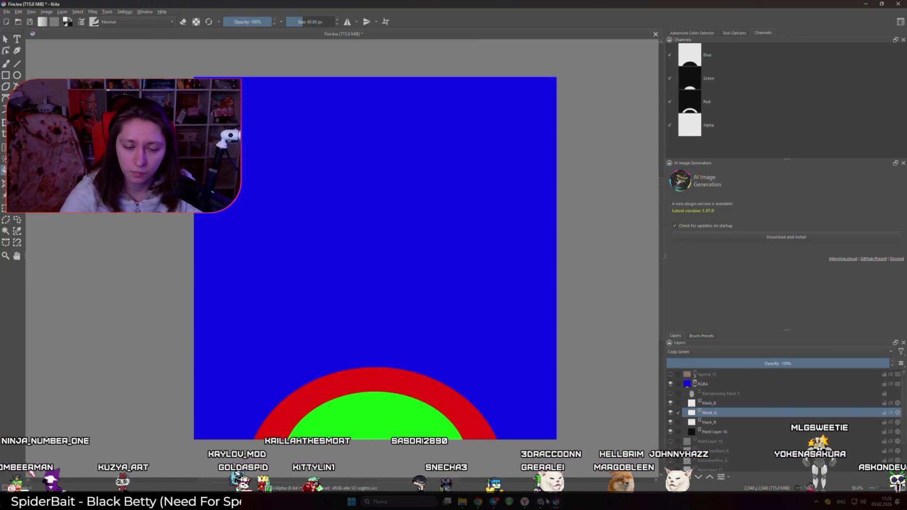
pyautogui.click(541, 504)
pyautogui.click(541, 502)
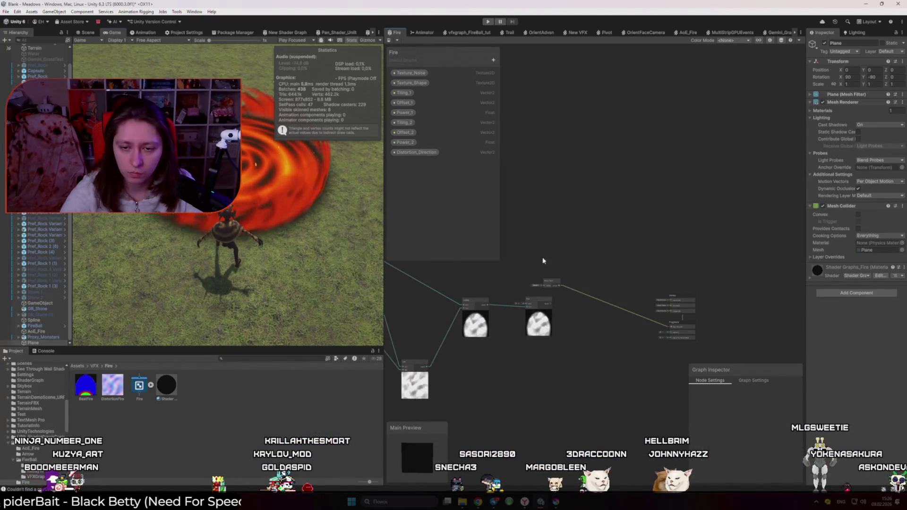
# - Deselect the Scene Color node and apply Ctrl+Z to the Fire graph
pyautogui.click(591, 263)
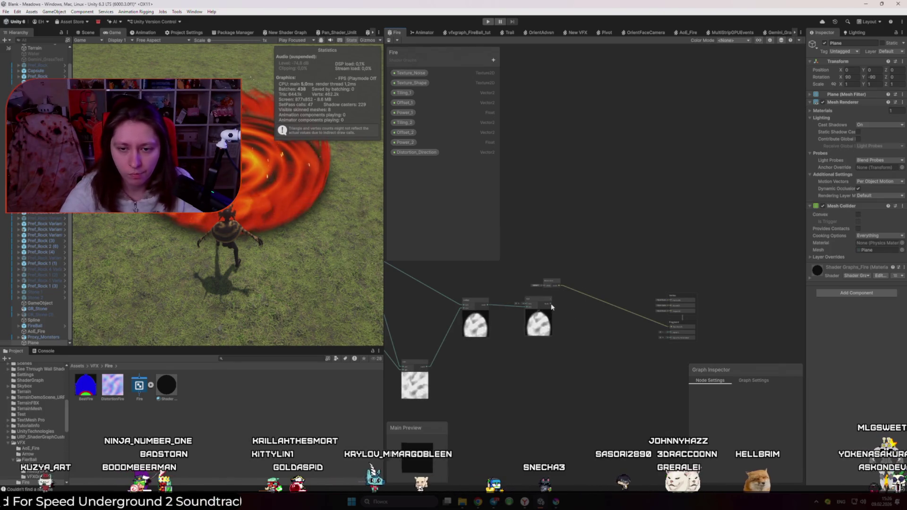
pyautogui.hotkey('ctrl', 'z')
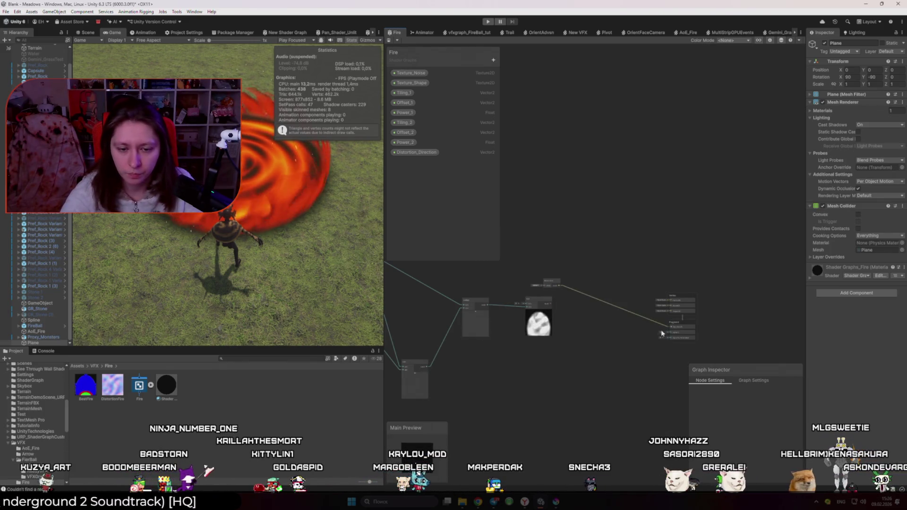
pyautogui.scroll(5, 544, 312)
pyautogui.scroll(-2, 547, 313)
pyautogui.scroll(-4, 547, 313)
pyautogui.scroll(-3, 543, 312)
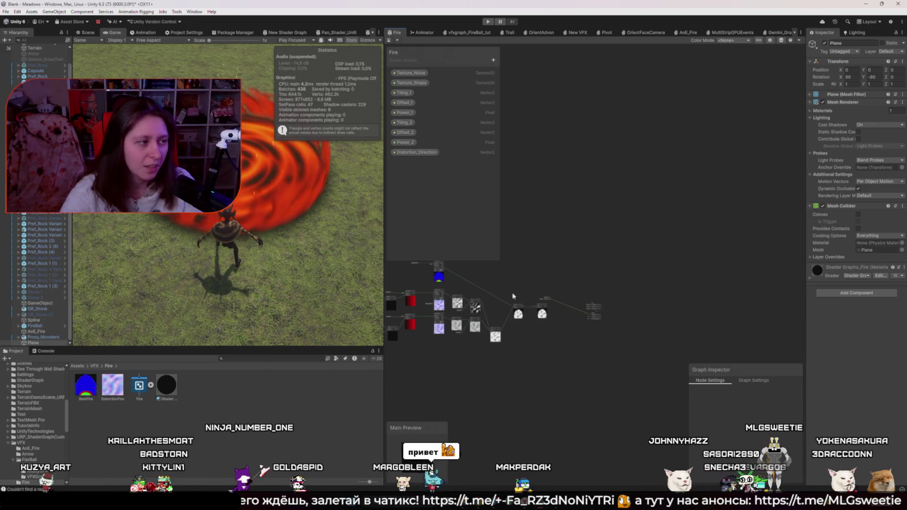
# - Drag the portal plane off the origin and settle it on the grassy terrain
pyautogui.click(86, 32)
pyautogui.scroll(-5, 212, 238)
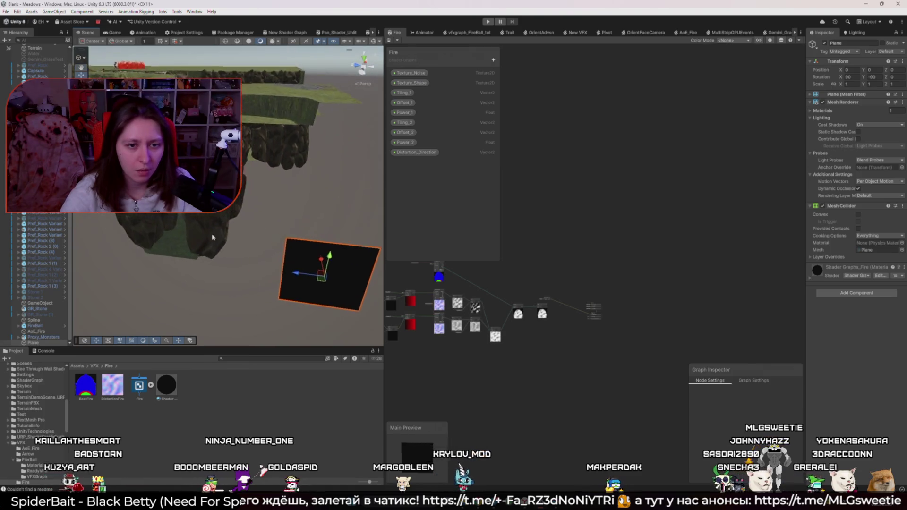
pyautogui.moveTo(212, 238)
pyautogui.mouseDown()
pyautogui.moveTo(194, 227)
pyautogui.moveTo(188, 56)
pyautogui.mouseUp()
pyautogui.moveTo(227, 198); pyautogui.dragTo(194, 147)
pyautogui.moveTo(241, 236)
pyautogui.mouseDown()
pyautogui.moveTo(176, 344)
pyautogui.moveTo(214, 260)
pyautogui.moveTo(241, 274)
pyautogui.mouseUp()
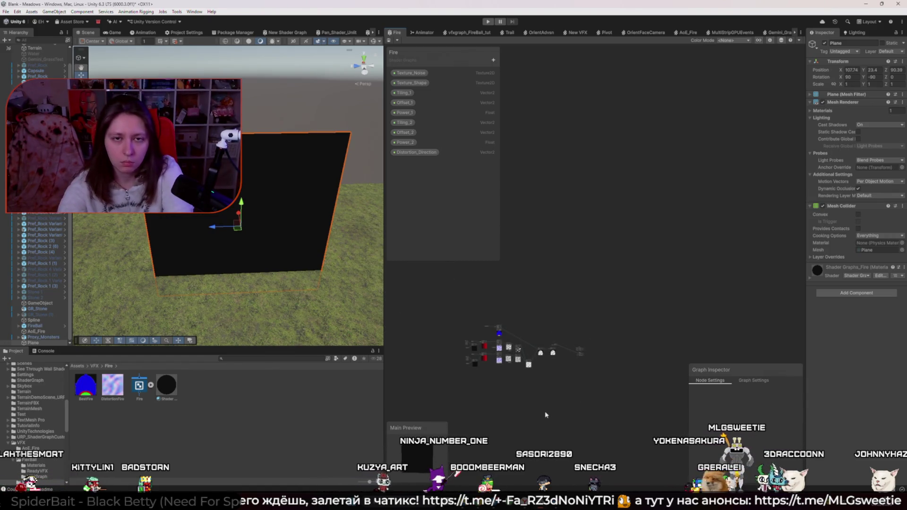
pyautogui.scroll(3, 545, 360)
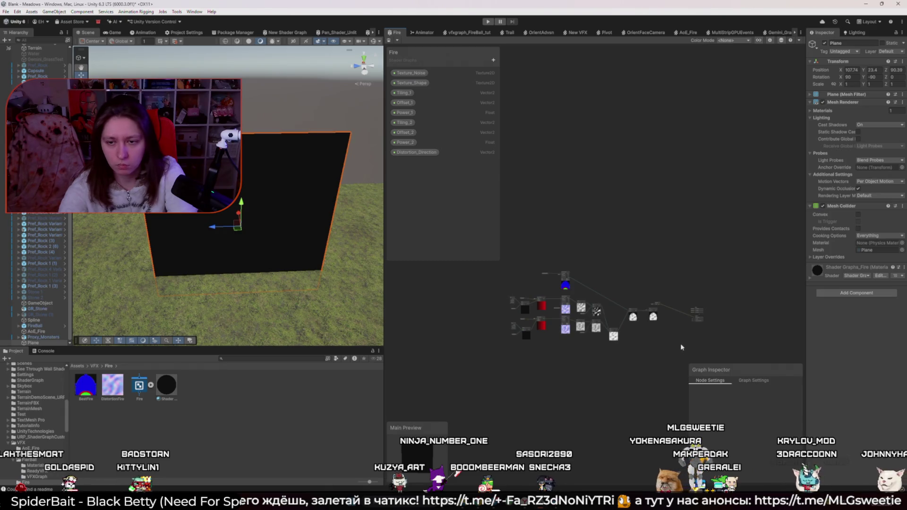
# - Delete the Shader Graphs_Fire material from the Fire folder
pyautogui.rightClick(260, 409)
pyautogui.moveTo(317, 197)
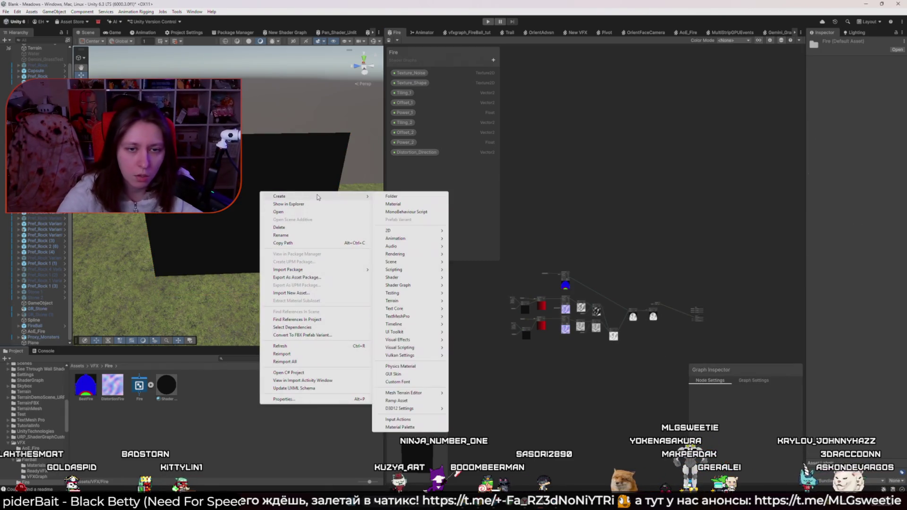
pyautogui.click(279, 227)
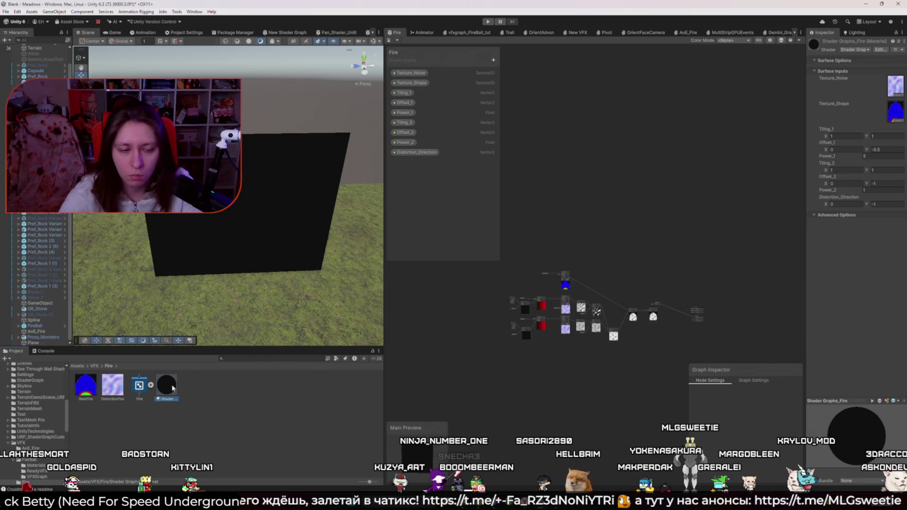
pyautogui.press('Return')
# - Create a URP Unlit Shader Graph named 'Test' and open it
pyautogui.rightClick(286, 387)
pyautogui.moveTo(352, 185)
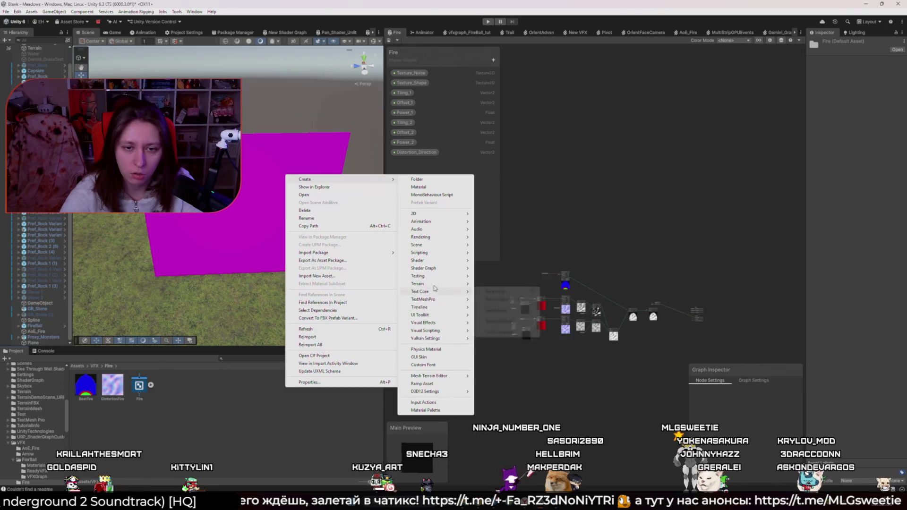
pyautogui.moveTo(434, 269)
pyautogui.moveTo(501, 268)
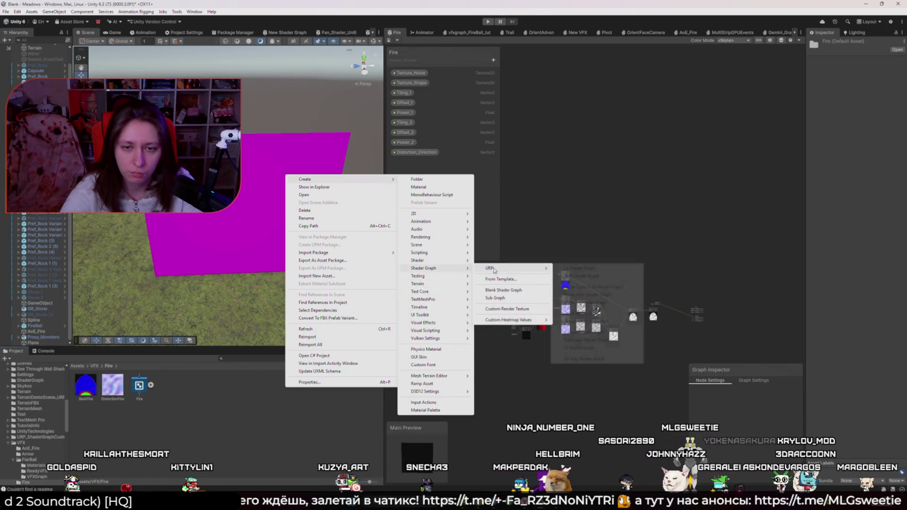
pyautogui.click(605, 275)
pyautogui.write('Test')
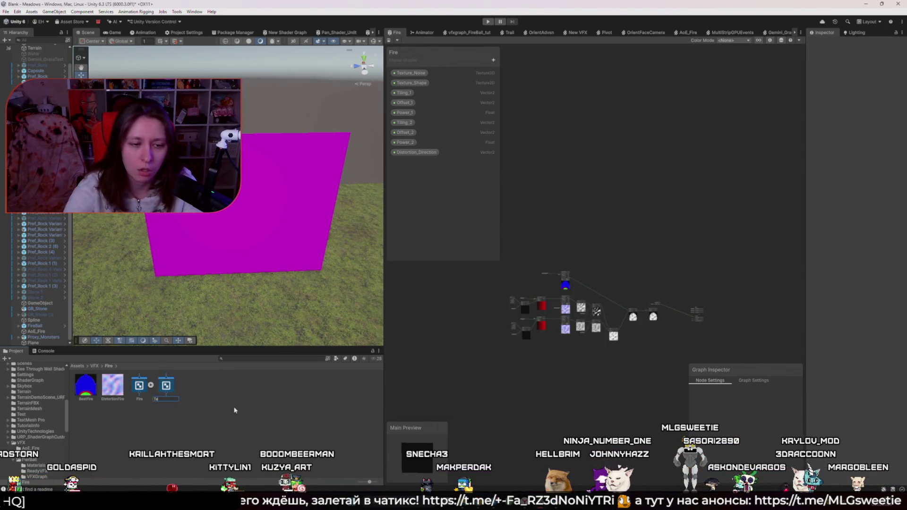
pyautogui.press('Return')
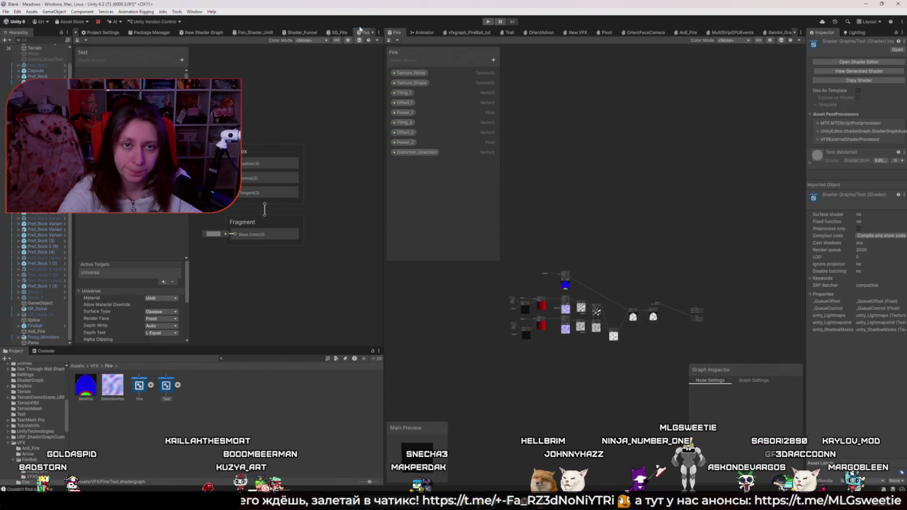
# - Dock the Test graph beside the Fire graph and add a Scene Color node
pyautogui.moveTo(402, 32); pyautogui.dragTo(418, 32)
pyautogui.hotkey('alt', 'Tab')
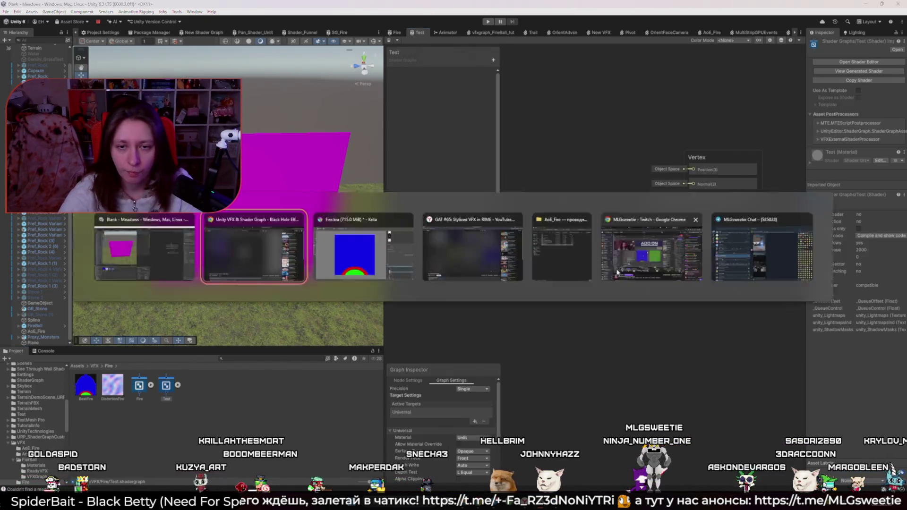
pyautogui.hotkey('alt', 'Tab')
pyautogui.press('space')
pyautogui.write('Scene COlo')
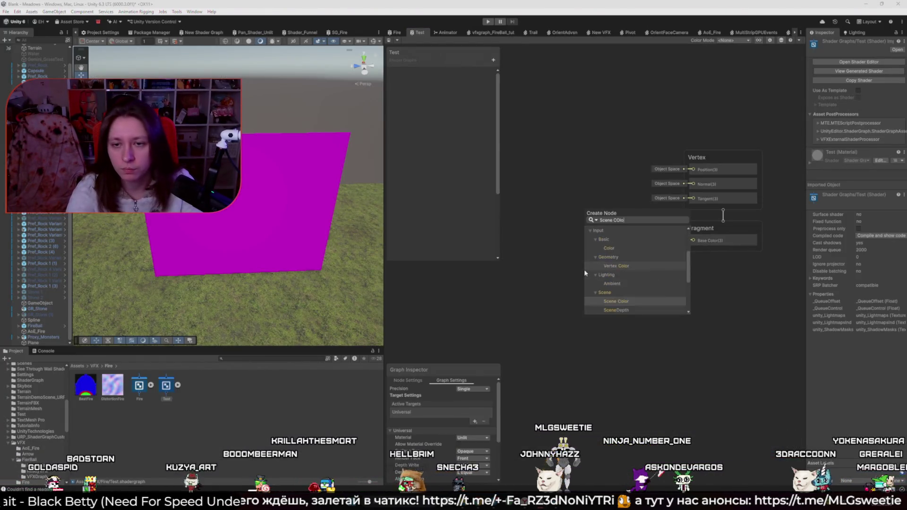
pyautogui.press('Return')
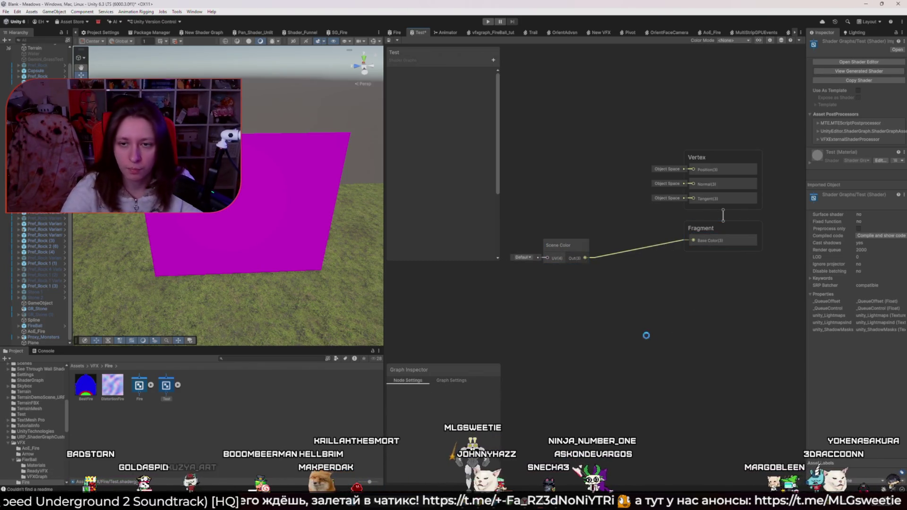
# - Create a material from the Test shader, apply it to the plane, then delete it
pyautogui.rightClick(166, 386)
pyautogui.moveTo(199, 176)
pyautogui.click(302, 184)
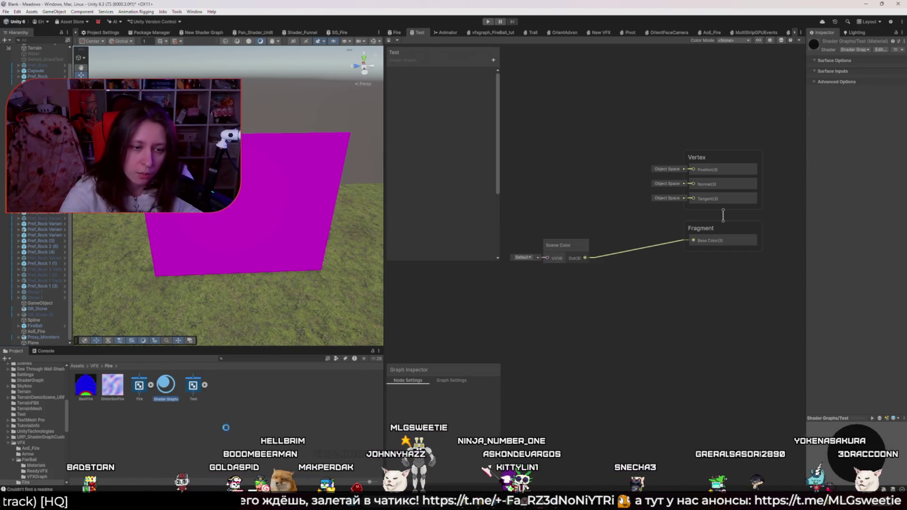
pyautogui.moveTo(224, 263); pyautogui.dragTo(224, 265)
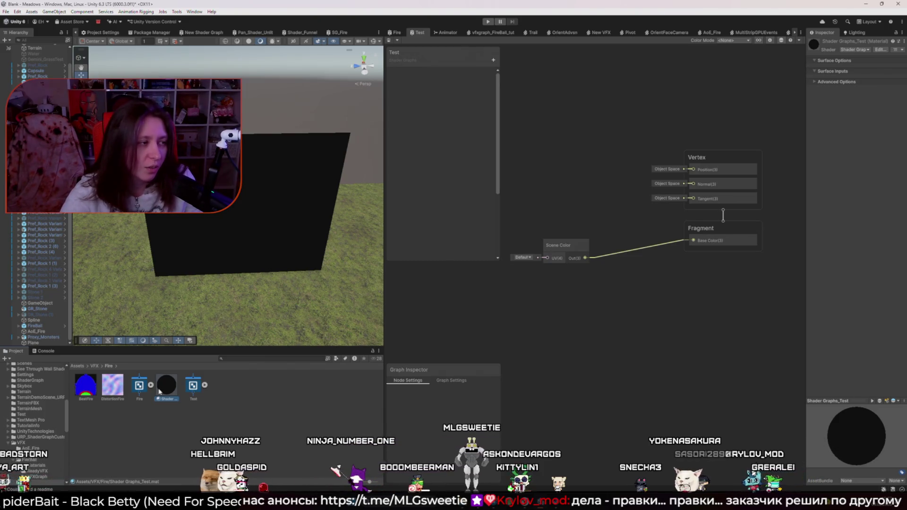
pyautogui.press('Delete')
pyautogui.hotkey('alt', 'Tab')
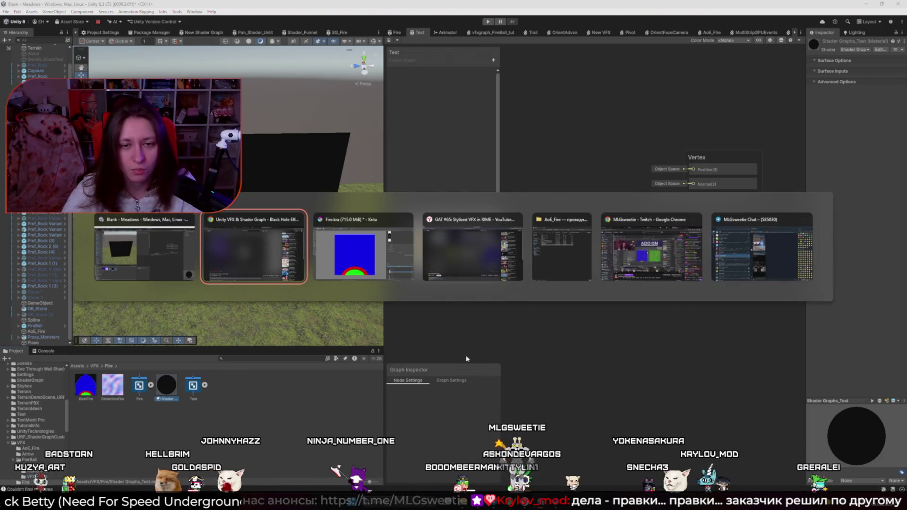
pyautogui.click(457, 263)
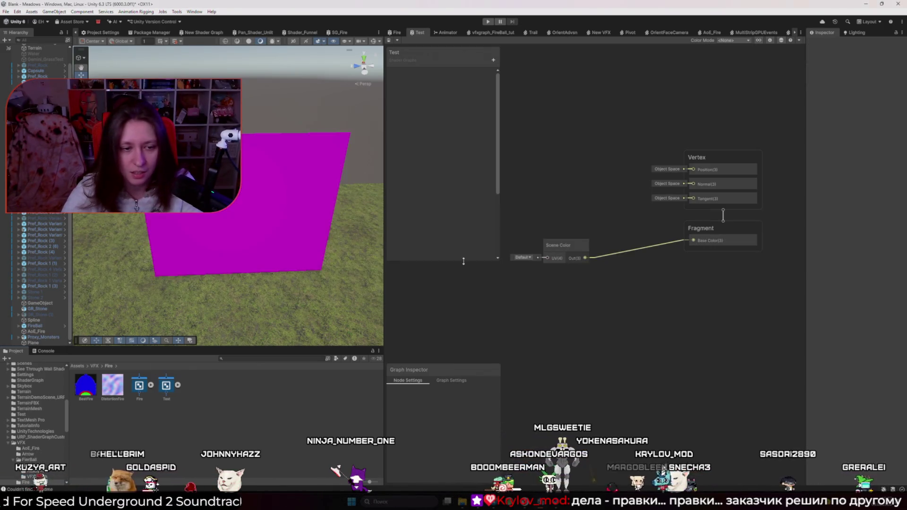
# - Check the Scene Color UV mode options against the paused tutorial
pyautogui.hotkey('alt', 'Tab')
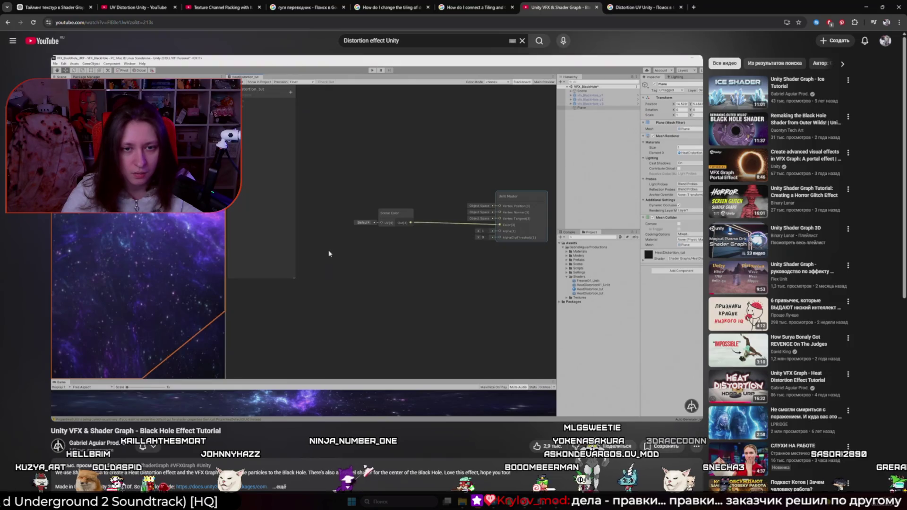
pyautogui.hotkey('alt', 'Tab')
pyautogui.click(522, 258)
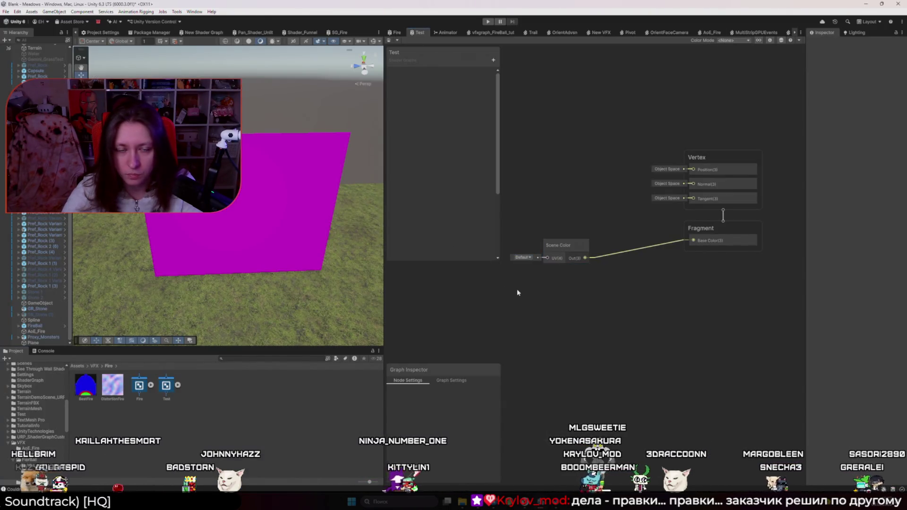
pyautogui.hotkey('alt', 'Tab')
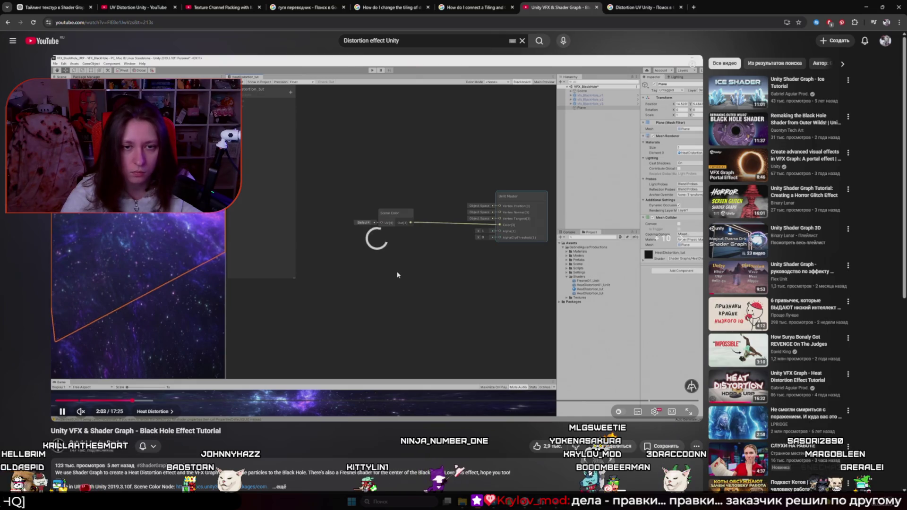
pyautogui.click(422, 273)
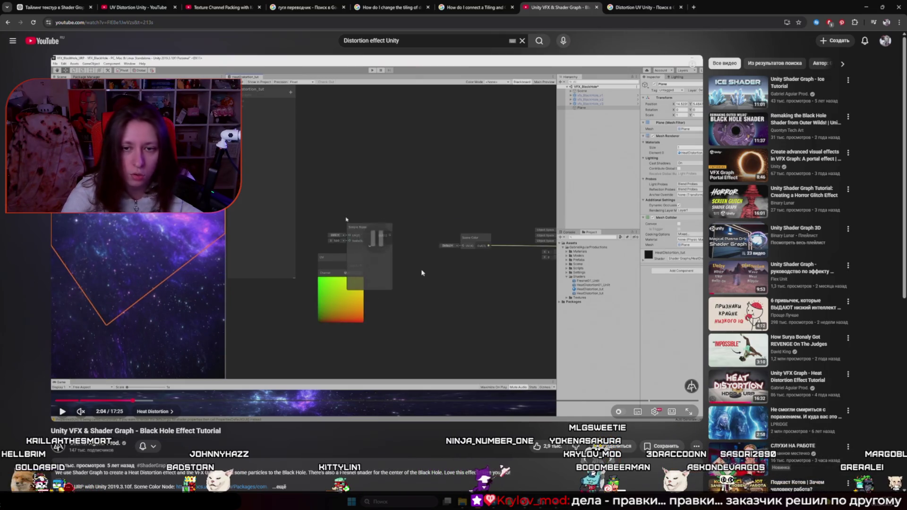
pyautogui.hotkey('alt', 'Tab')
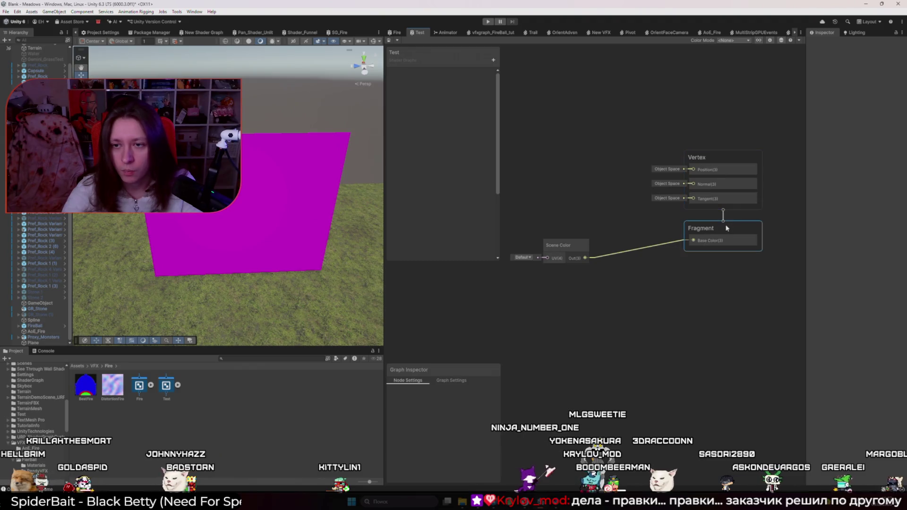
# - Enable Alpha Clipping in Graph Settings and move the Graph Inspector aside to reveal Main Preview
pyautogui.click(454, 381)
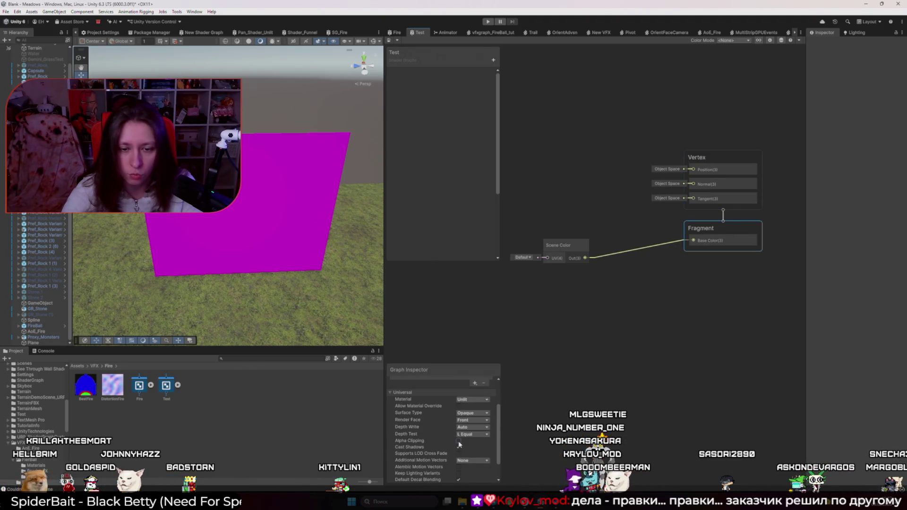
pyautogui.click(459, 441)
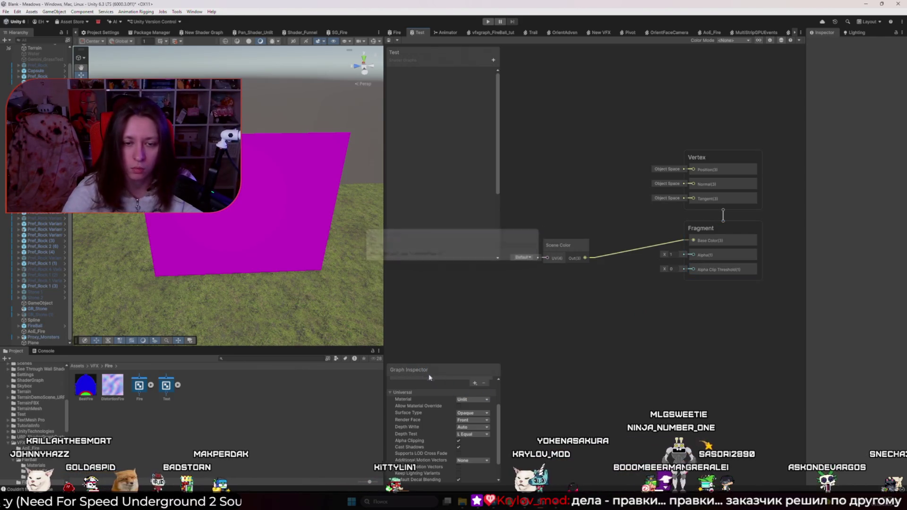
pyautogui.moveTo(439, 381); pyautogui.dragTo(733, 379)
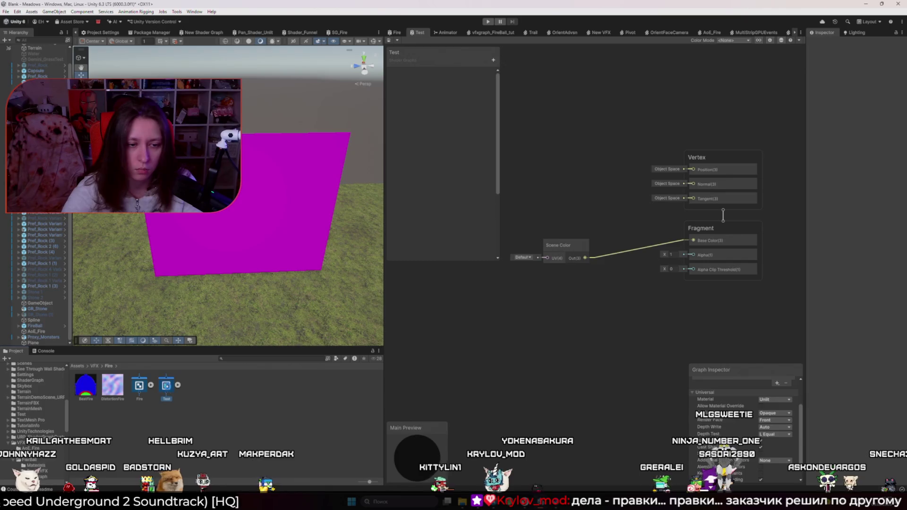
# - Create a test material from the Test shader, then delete it
pyautogui.rightClick(167, 387)
pyautogui.moveTo(265, 179)
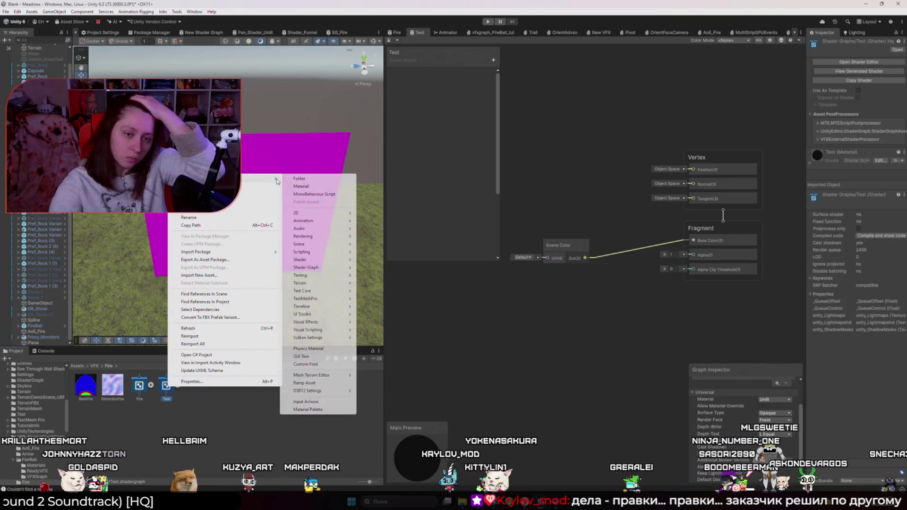
pyautogui.click(299, 257)
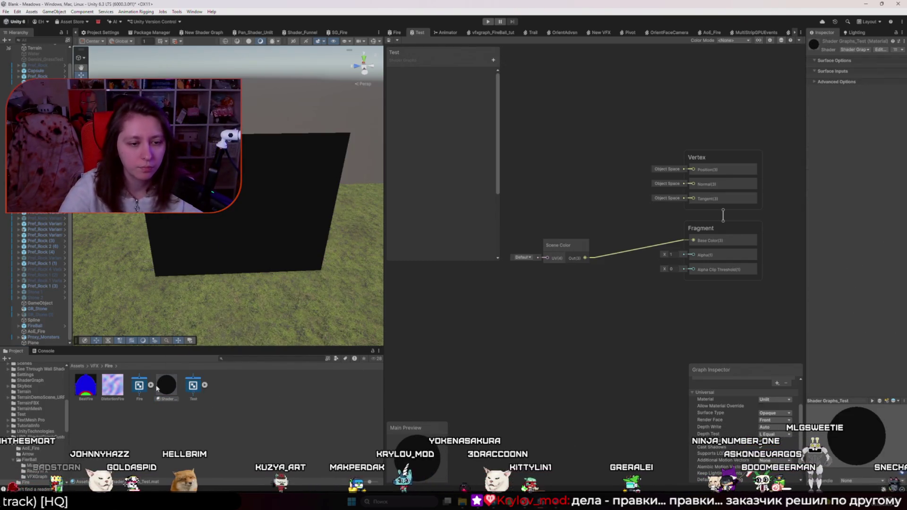
pyautogui.hotkey('alt', 'Tab')
pyautogui.press('Escape')
pyautogui.click(461, 264)
pyautogui.hotkey('alt', 'Tab')
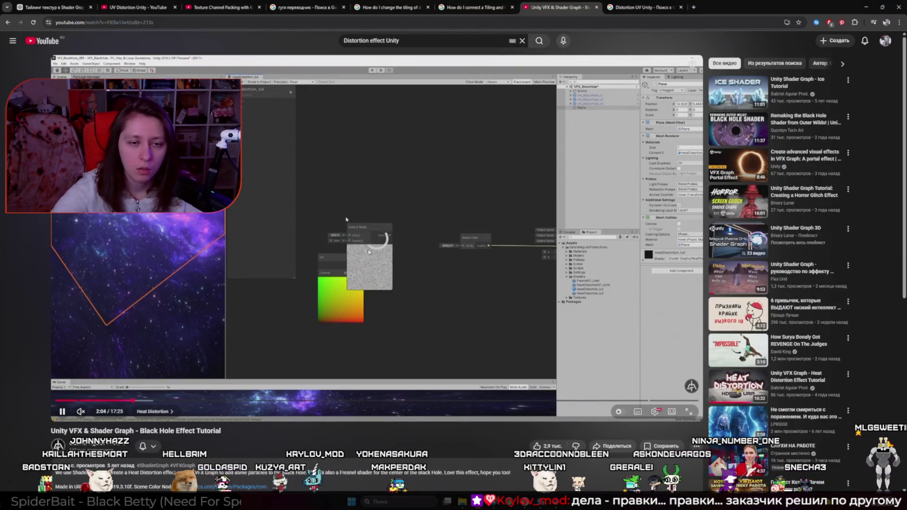
pyautogui.hotkey('alt', 'Tab')
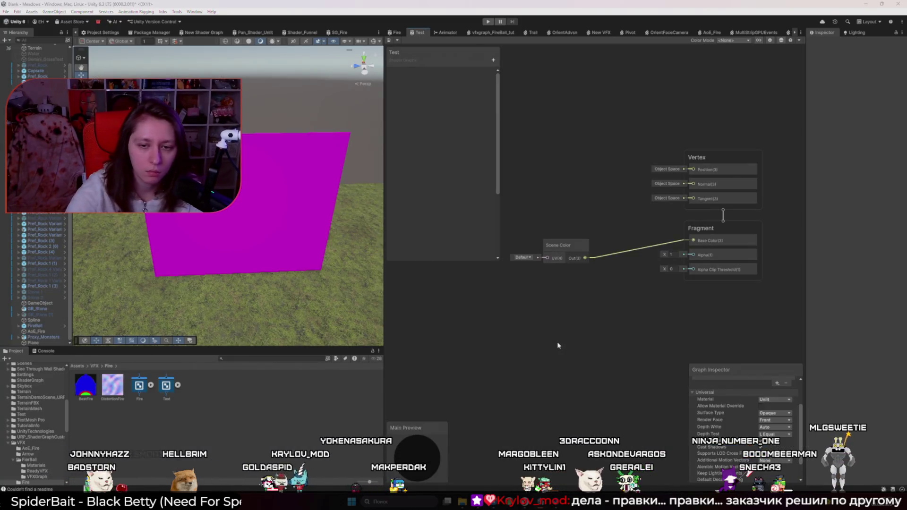
# - Add a Simple Noise node, position it and set its Scale to 50
pyautogui.press('space')
pyautogui.write('Simple')
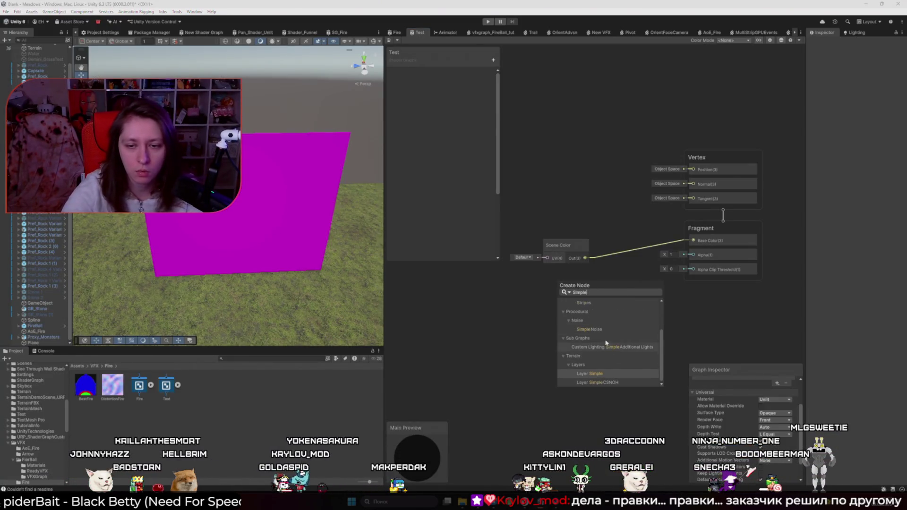
pyautogui.doubleClick(590, 329)
pyautogui.scroll(-2, 588, 350)
pyautogui.moveTo(548, 318)
pyautogui.mouseDown()
pyautogui.moveTo(479, 255)
pyautogui.moveTo(512, 304)
pyautogui.mouseUp()
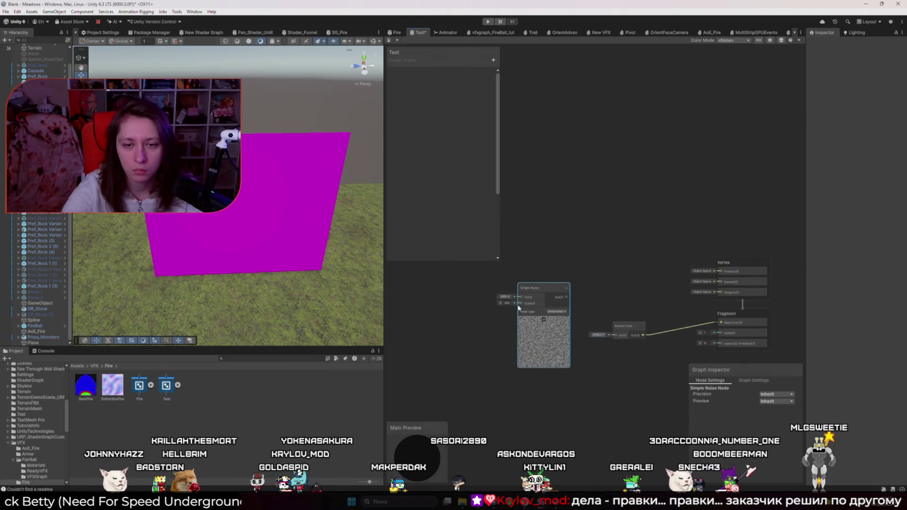
pyautogui.write('50')
pyautogui.press('Return')
pyautogui.hotkey('alt', 'Tab')
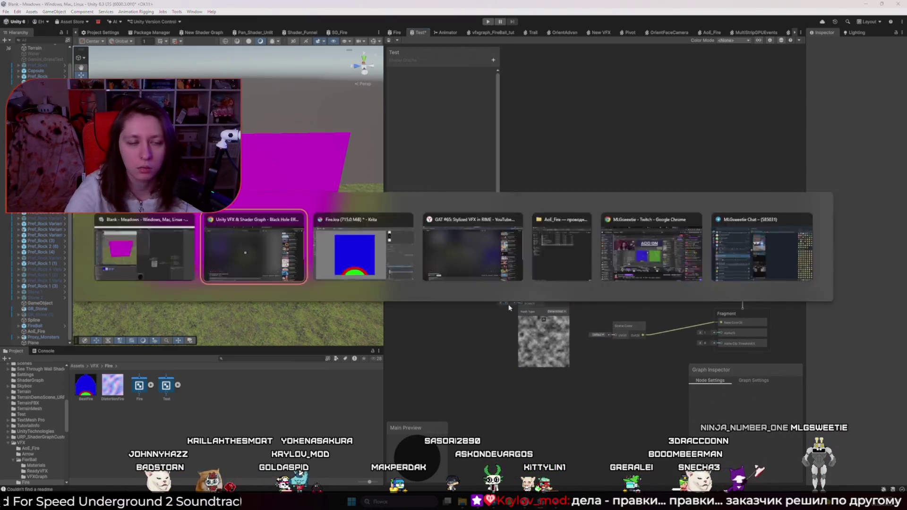
pyautogui.hotkey('alt', 'Tab')
# - Add a UV node to the graph
pyautogui.press('space')
pyautogui.write('uva')
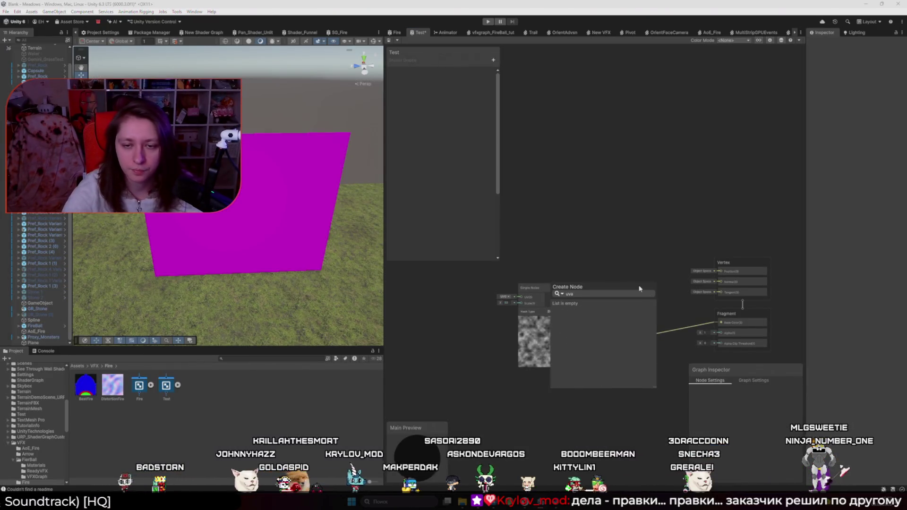
pyautogui.write('uv')
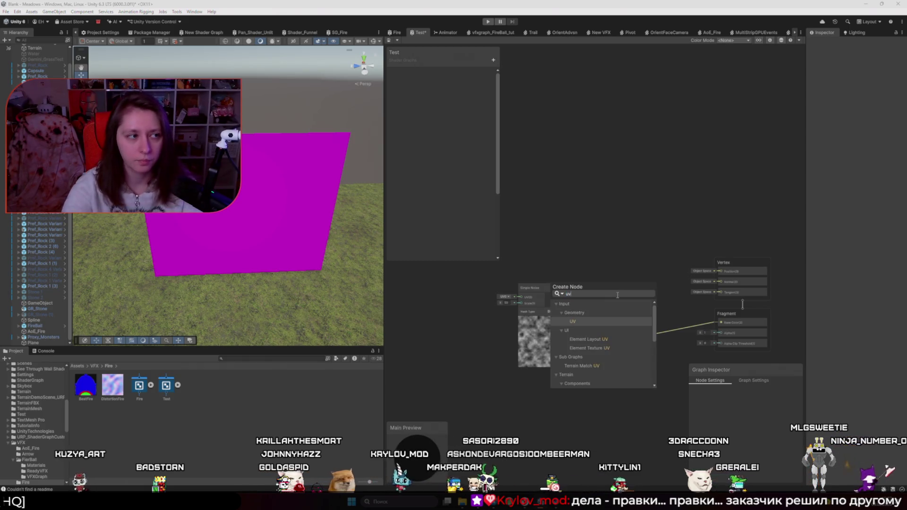
pyautogui.press('Return')
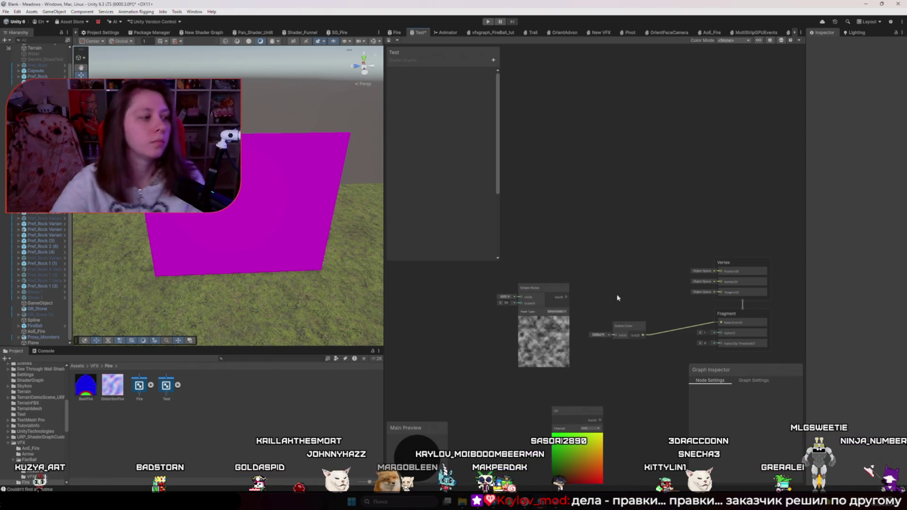
# - Check the tutorial's noise-plus-UV step, then add an Add node next to the UV node
pyautogui.hotkey('alt', 'Tab')
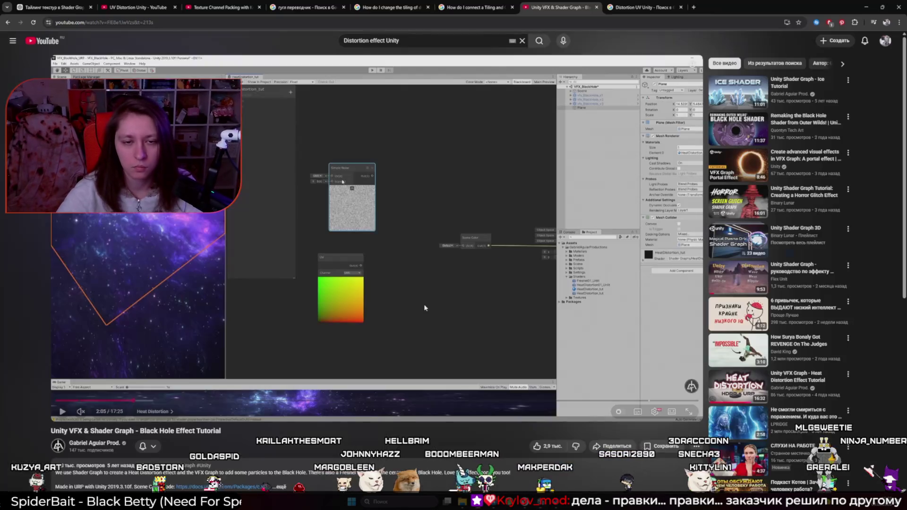
pyautogui.hotkey('alt', 'Tab')
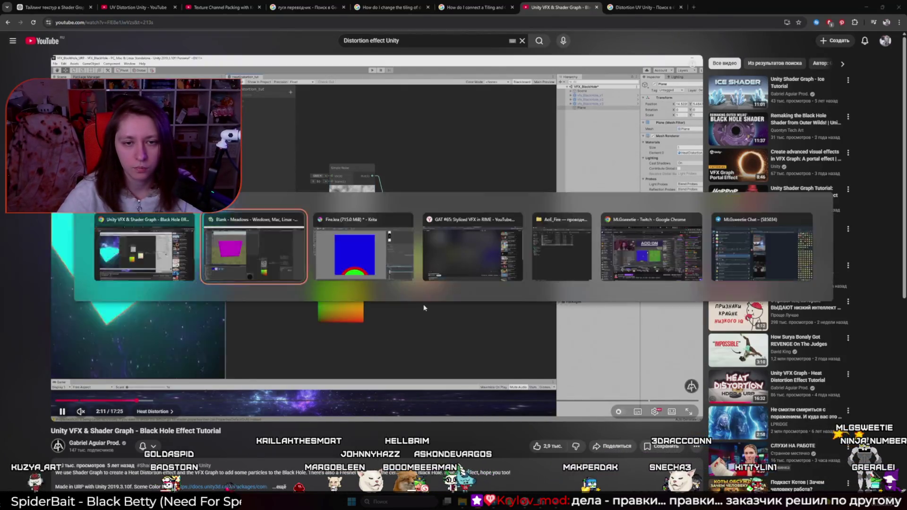
pyautogui.press('space')
pyautogui.hotkey('alt', 'Tab')
pyautogui.press('space')
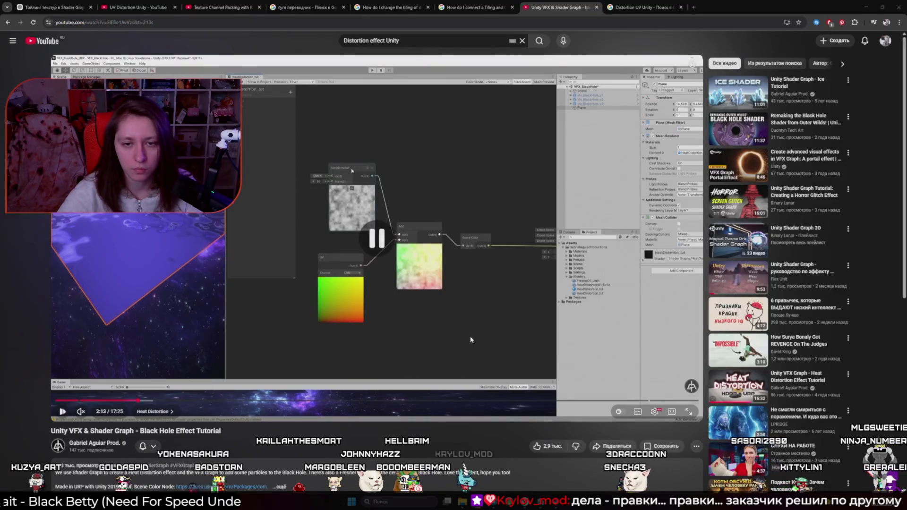
pyautogui.hotkey('alt', 'Tab')
pyautogui.press('space')
pyautogui.write('add')
pyautogui.press('Return')
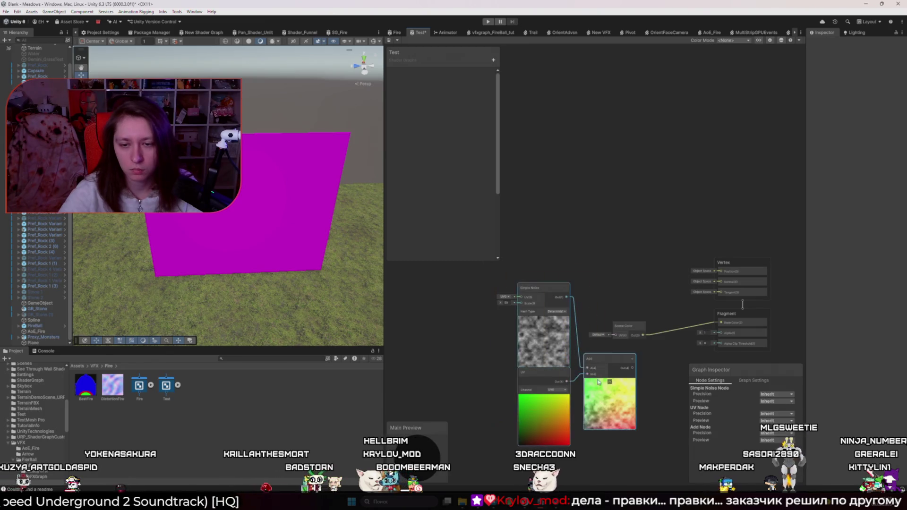
# - Move the noise, UV and Add nodes up-left, then create and delete a stray folder
pyautogui.moveTo(659, 390); pyautogui.dragTo(589, 327)
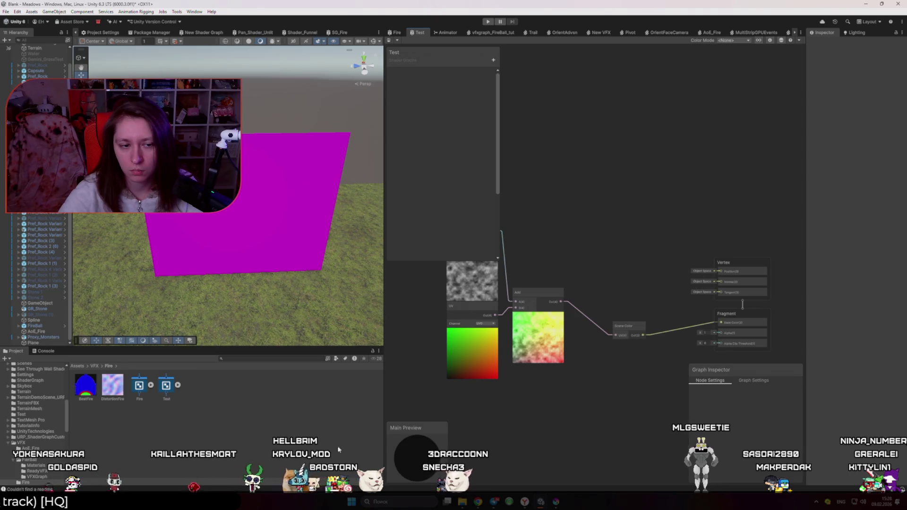
pyautogui.rightClick(162, 389)
pyautogui.moveTo(189, 180)
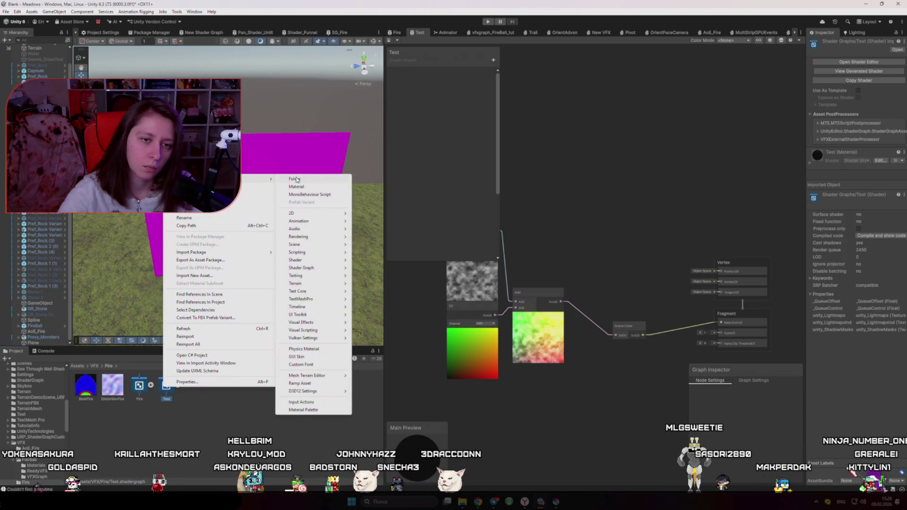
pyautogui.click(291, 179)
pyautogui.press('Return')
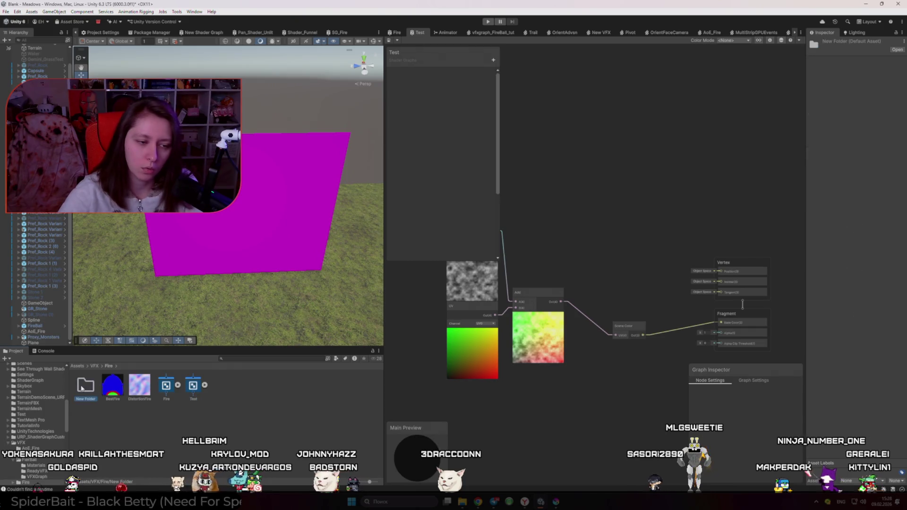
pyautogui.press('Delete')
pyautogui.press('Return')
# - Create a material from the Test shader graph for the plane
pyautogui.rightClick(166, 385)
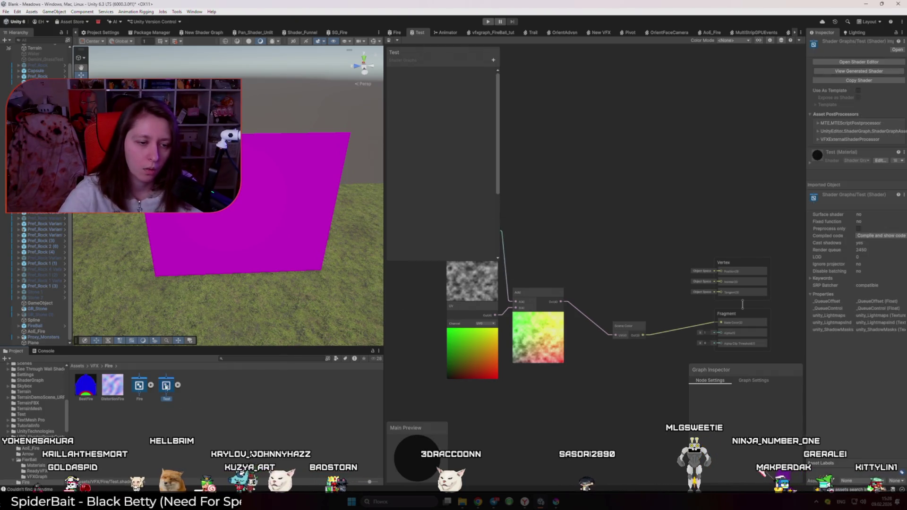
pyautogui.moveTo(213, 176)
pyautogui.click(297, 184)
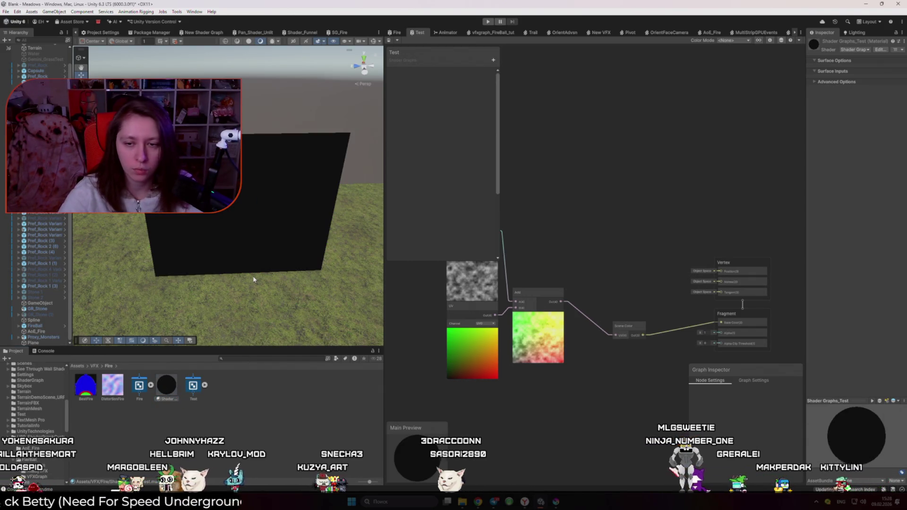
pyautogui.scroll(2, 313, 276)
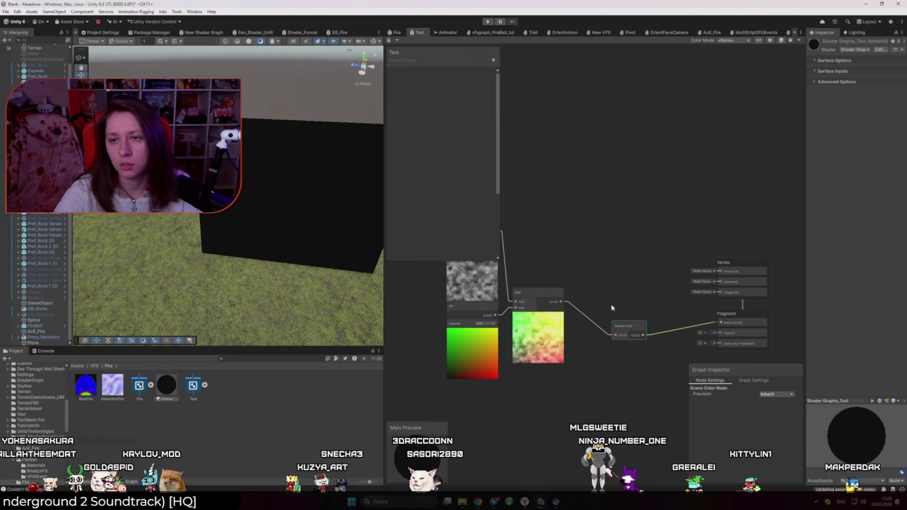
# - Select the Add node, then the Scene Color node
pyautogui.click(525, 293)
pyautogui.click(583, 247)
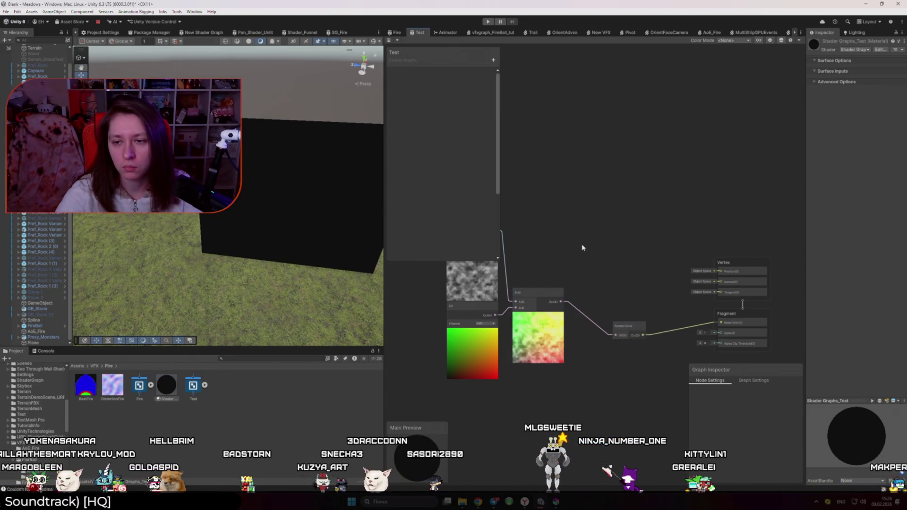
pyautogui.moveTo(476, 504)
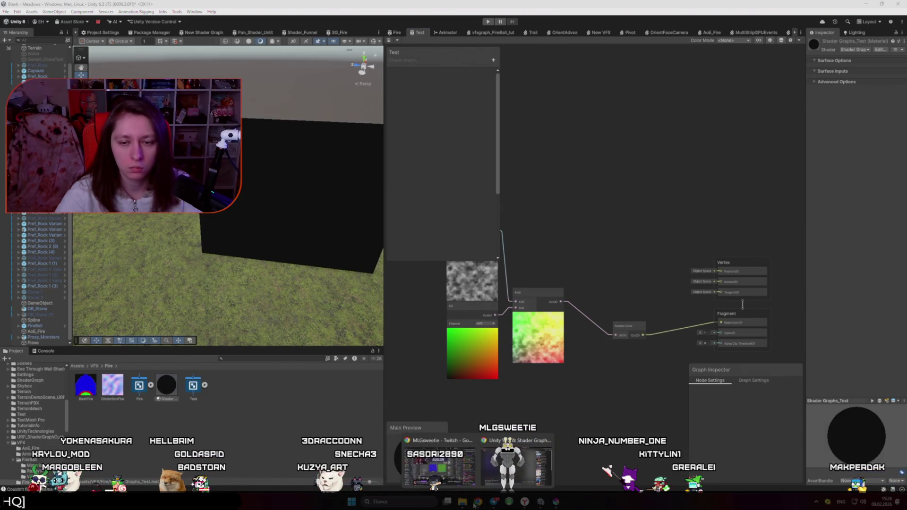
pyautogui.click(620, 339)
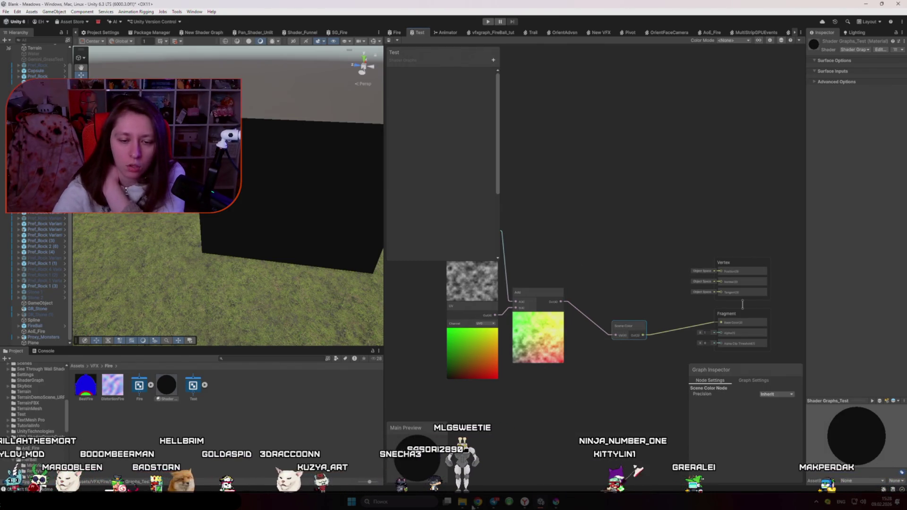
pyautogui.click(477, 503)
# - Search 'Scene Color Unity Node' in a new tab and read the Unity docs page
pyautogui.hotkey('ctrl', 't')
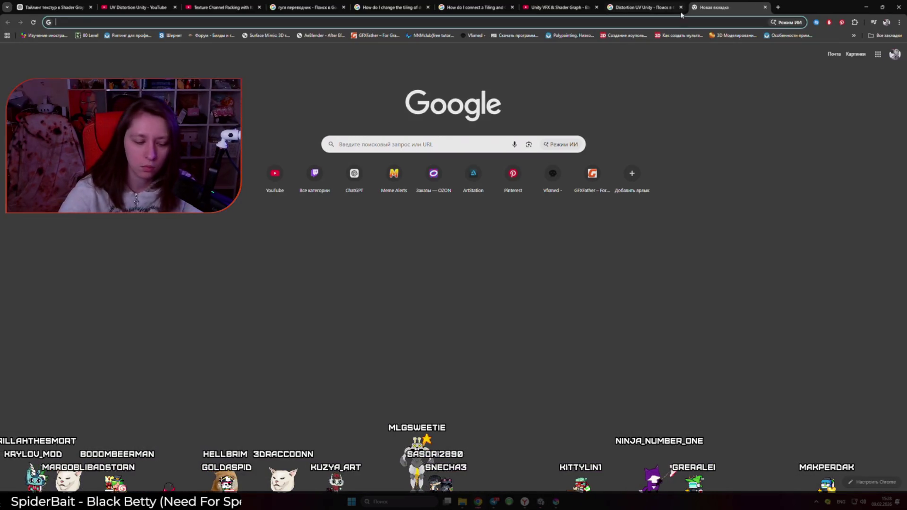
pyautogui.write('Scene Color Unity Node')
pyautogui.press('Return')
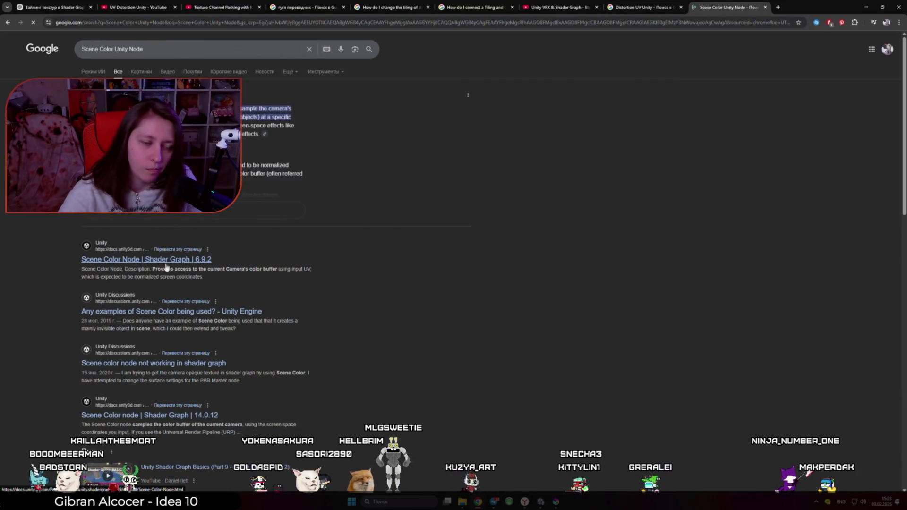
pyautogui.click(166, 261)
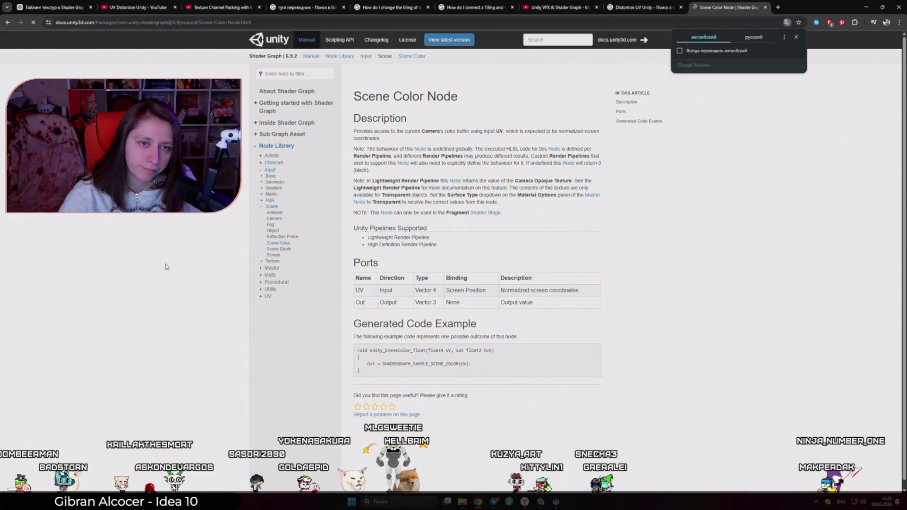
pyautogui.click(754, 37)
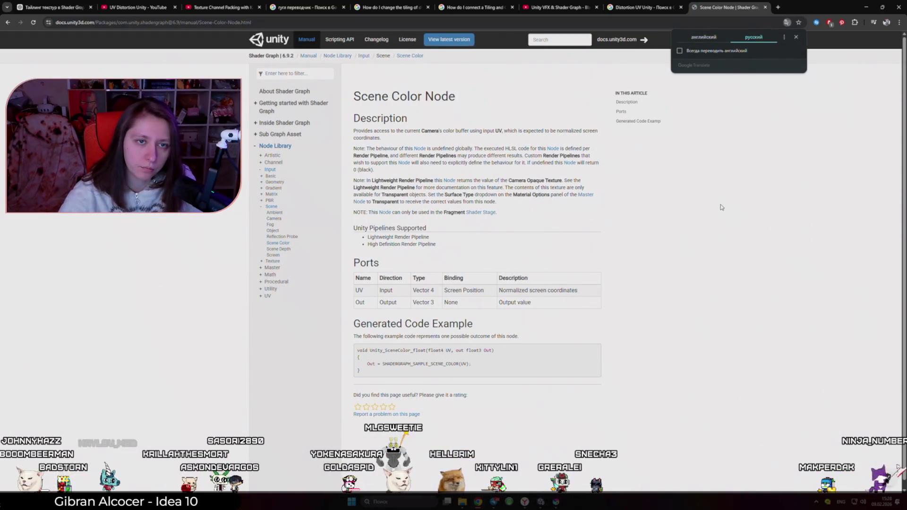
pyautogui.click(787, 22)
pyautogui.click(704, 36)
pyautogui.tripleClick(276, 55)
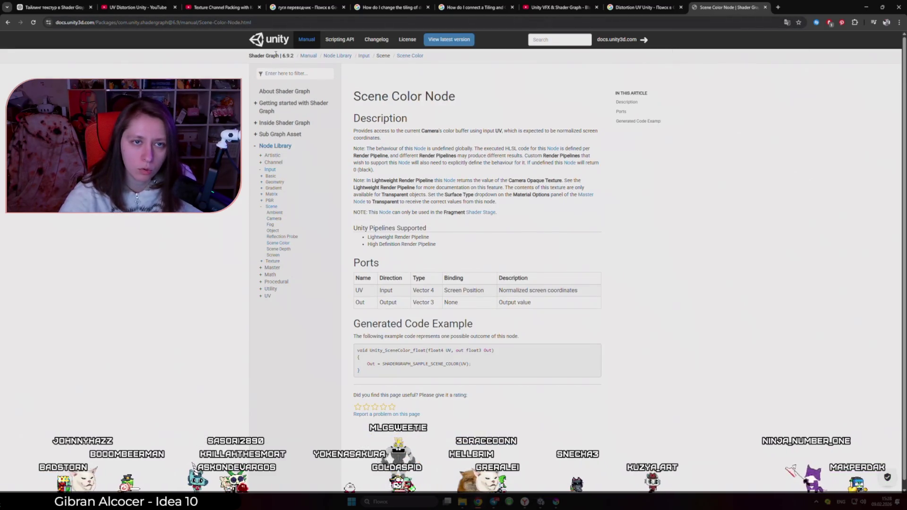
pyautogui.click(276, 55)
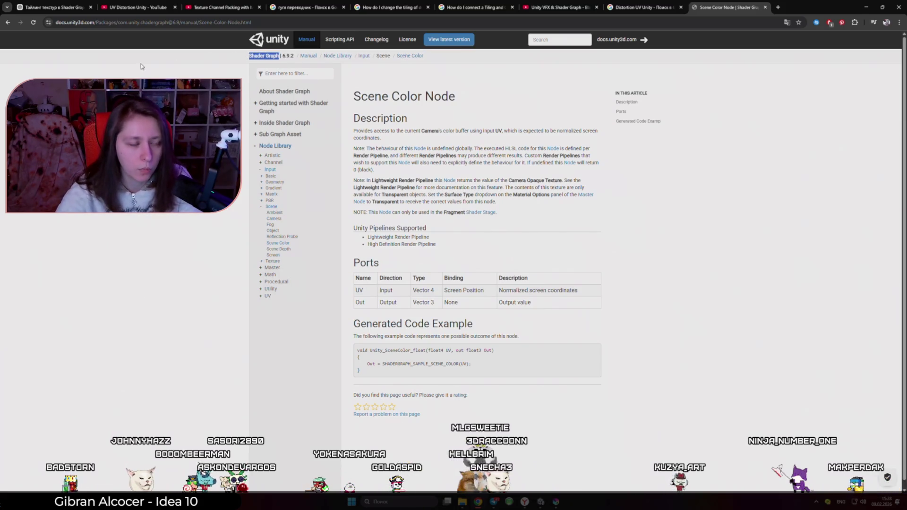
pyautogui.click(7, 22)
# - Refine the search to Shader Graph documentation and open the Shader Graph 17.5.0 manual
pyautogui.moveTo(116, 49); pyautogui.dragTo(82, 48)
pyautogui.write('Shader Graph')
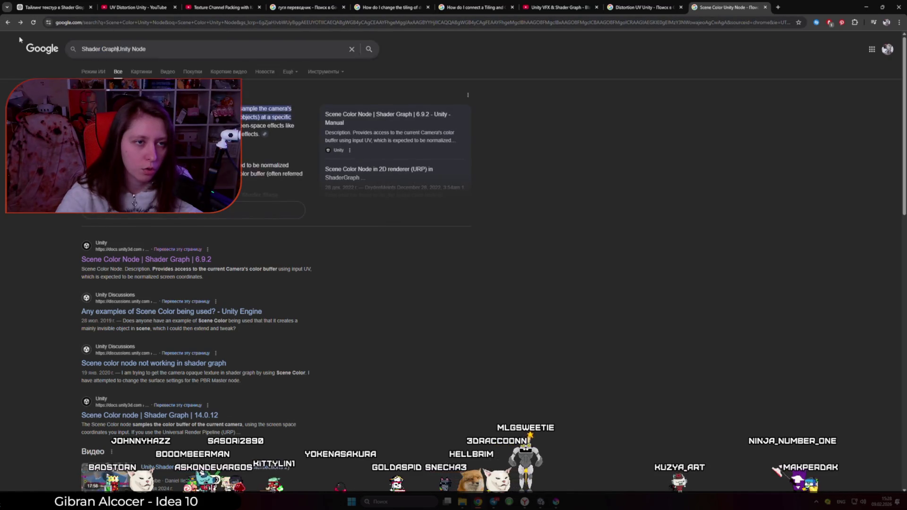
pyautogui.press('Return')
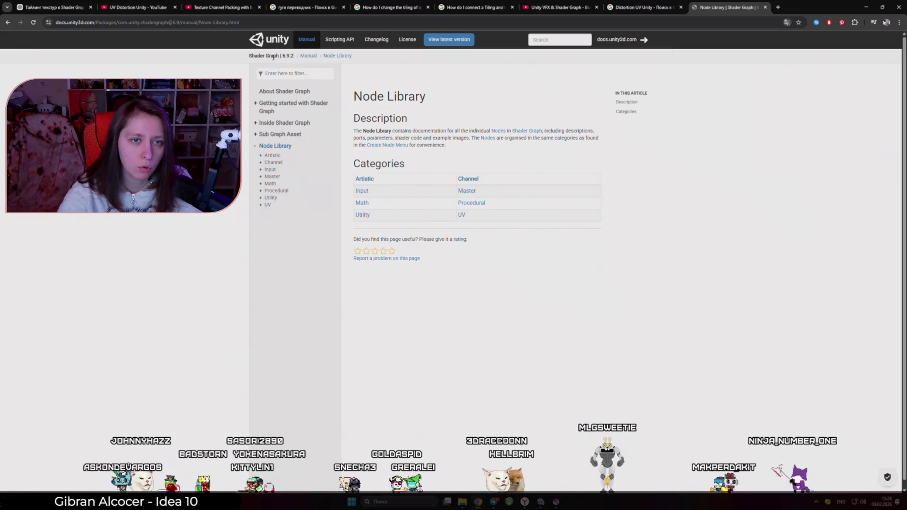
pyautogui.click(8, 22)
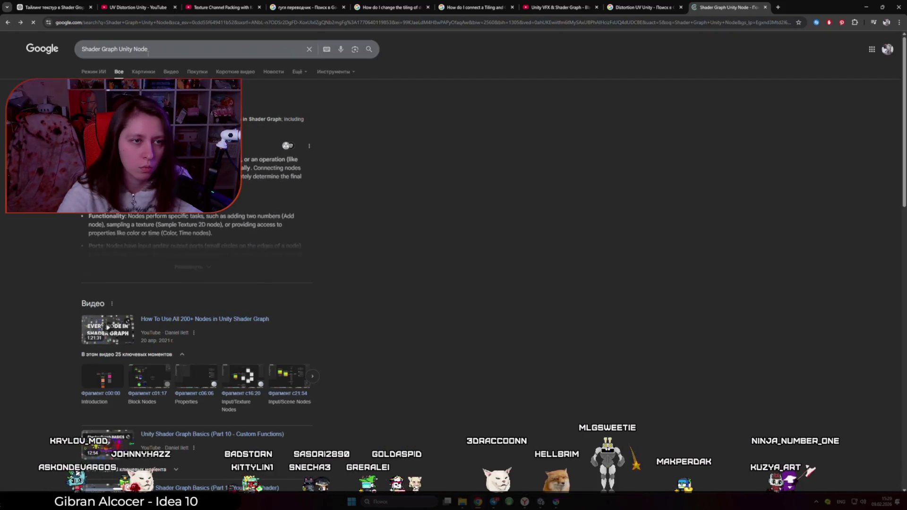
pyautogui.doubleClick(135, 50)
pyautogui.write('do')
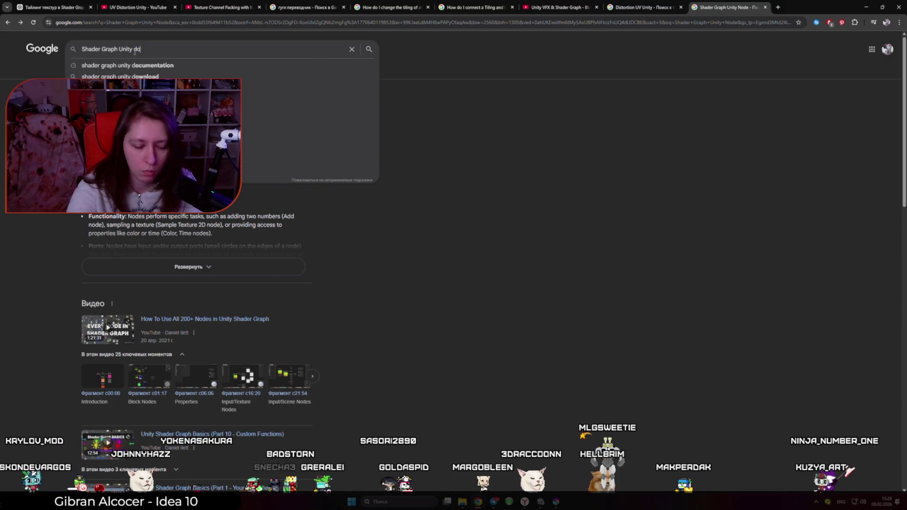
pyautogui.write('cemanta')
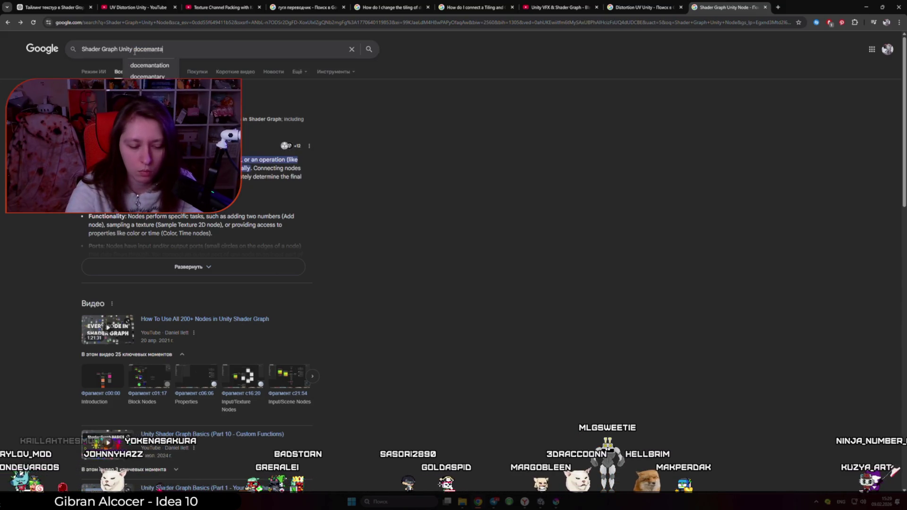
pyautogui.write('tion')
pyautogui.press('Return')
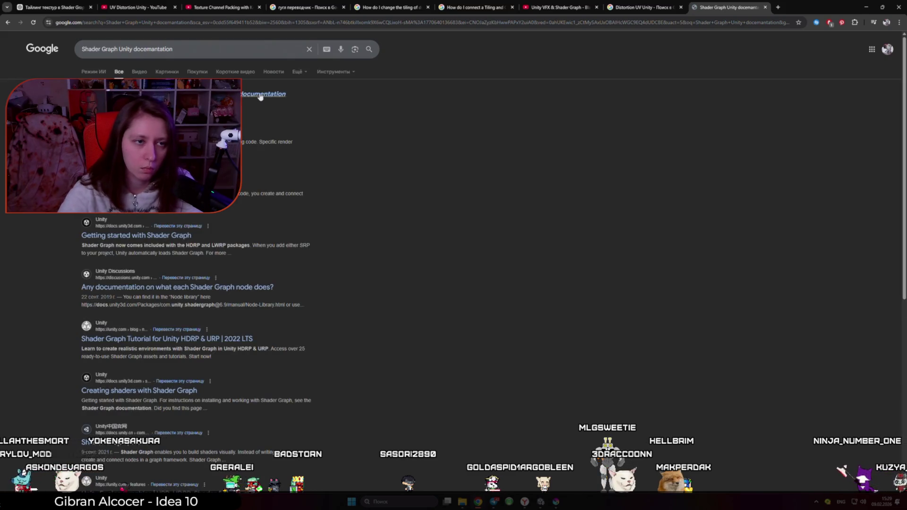
pyautogui.click(260, 94)
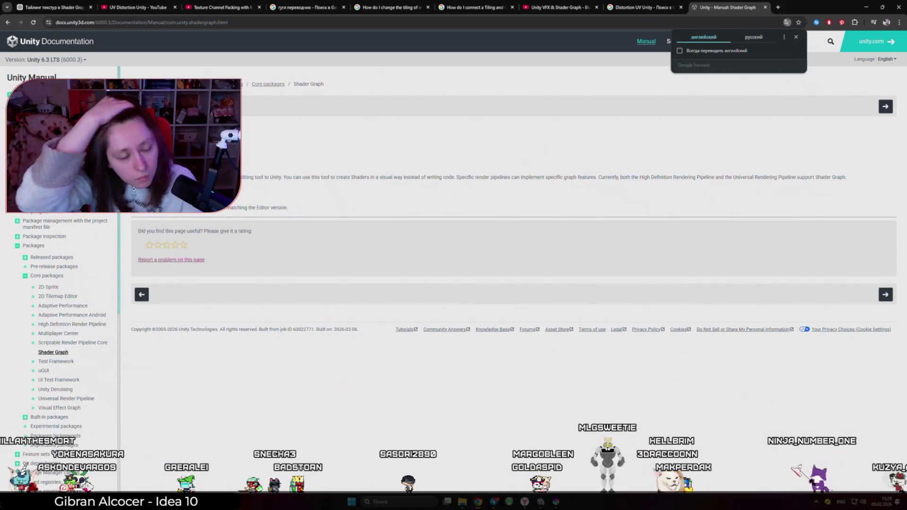
pyautogui.click(7, 22)
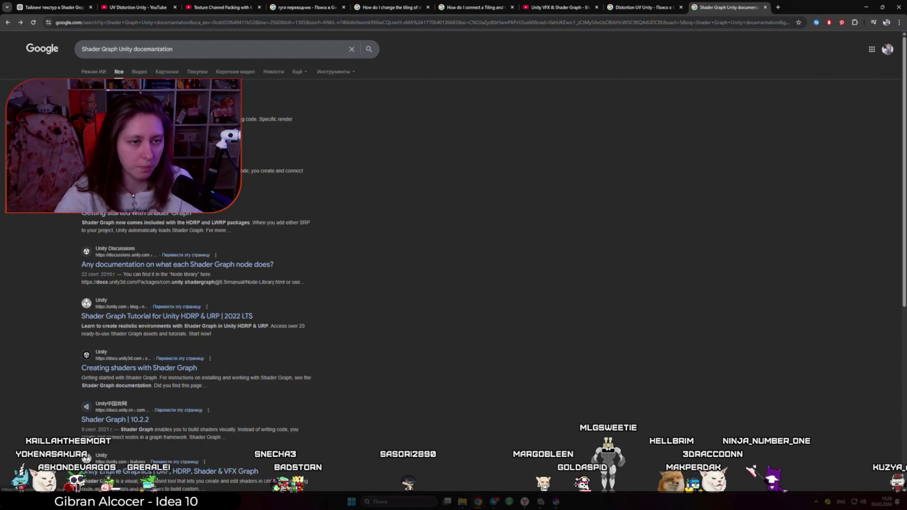
pyautogui.click(118, 146)
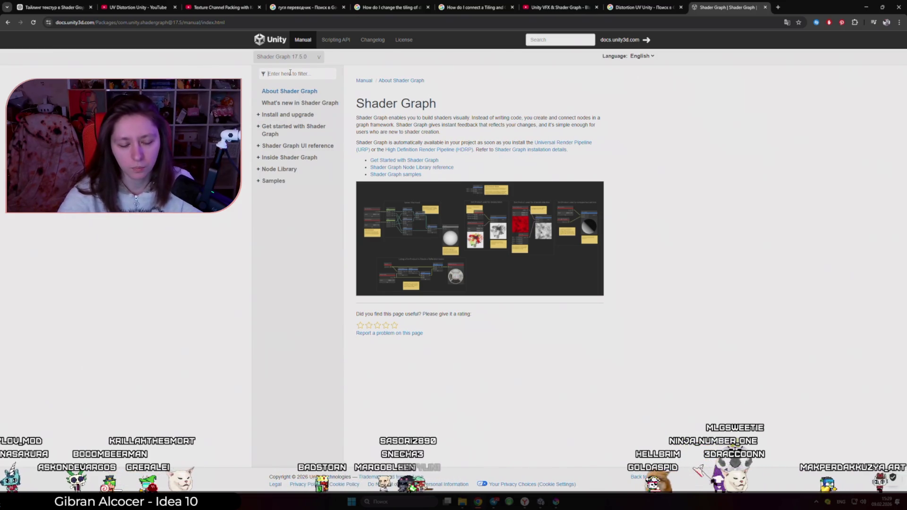
# - Filter the docs sidebar for 'Scene Color', open its page and translate it into Russian
pyautogui.write('Scene Color')
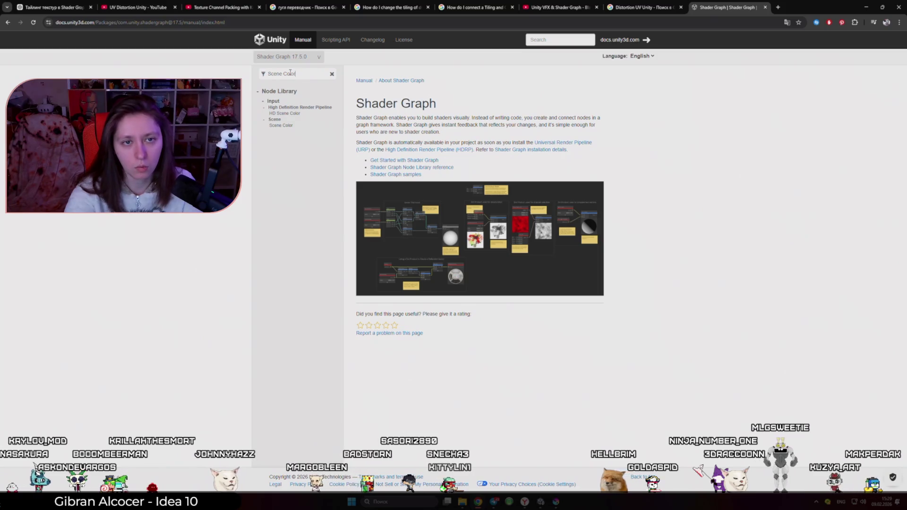
pyautogui.click(282, 126)
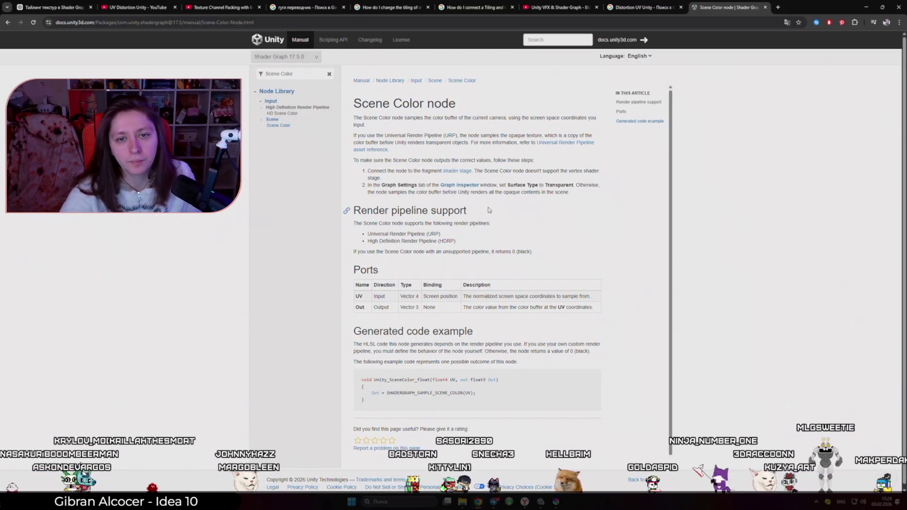
pyautogui.rightClick(595, 204)
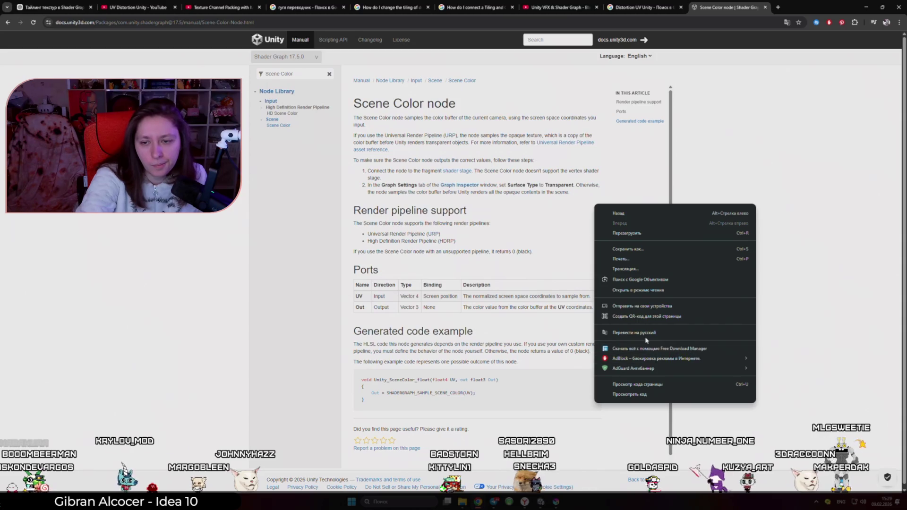
pyautogui.click(635, 333)
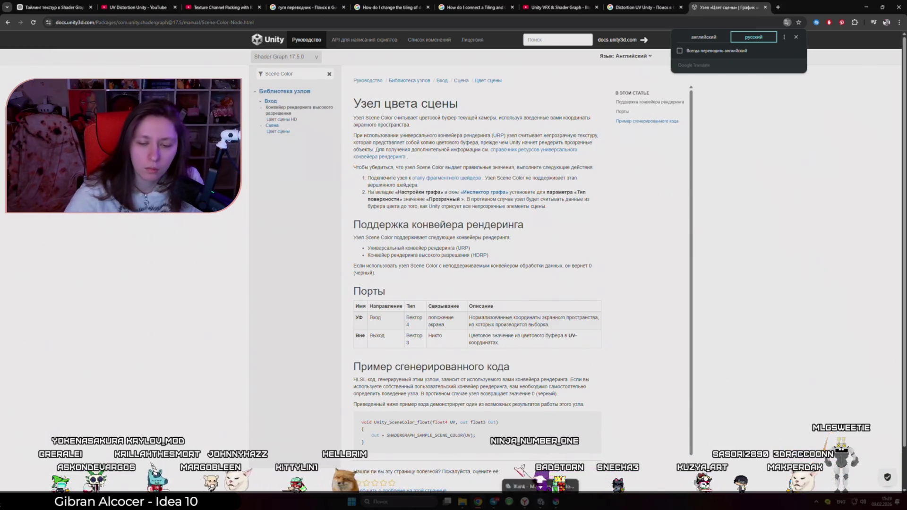
pyautogui.hotkey('alt', 'Tab')
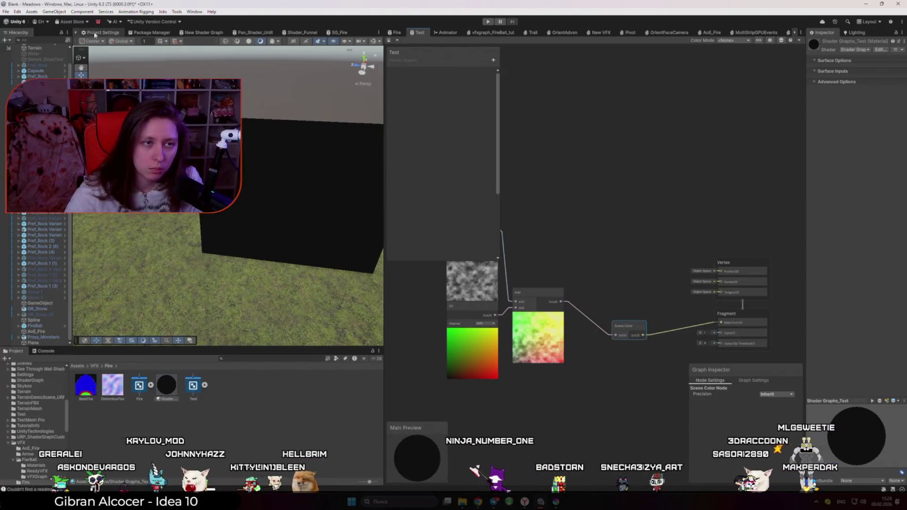
# - Compare the black plane in the Game and Scene views, orbiting around it
pyautogui.scroll(2, 84, 34)
pyautogui.click(103, 32)
pyautogui.click(86, 32)
pyautogui.click(213, 189)
pyautogui.moveTo(212, 189)
pyautogui.mouseDown()
pyautogui.moveTo(254, 221)
pyautogui.moveTo(417, 208)
pyautogui.moveTo(157, 228)
pyautogui.moveTo(290, 172)
pyautogui.mouseUp()
pyautogui.click(114, 33)
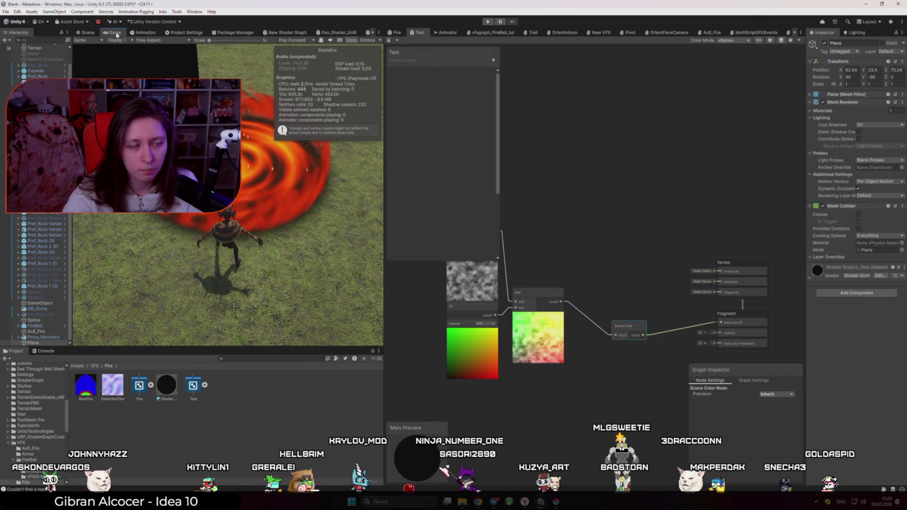
pyautogui.click(88, 33)
pyautogui.moveTo(266, 179)
pyautogui.mouseDown()
pyautogui.moveTo(314, 184)
pyautogui.moveTo(239, 208)
pyautogui.moveTo(202, 260)
pyautogui.moveTo(85, 222)
pyautogui.mouseUp()
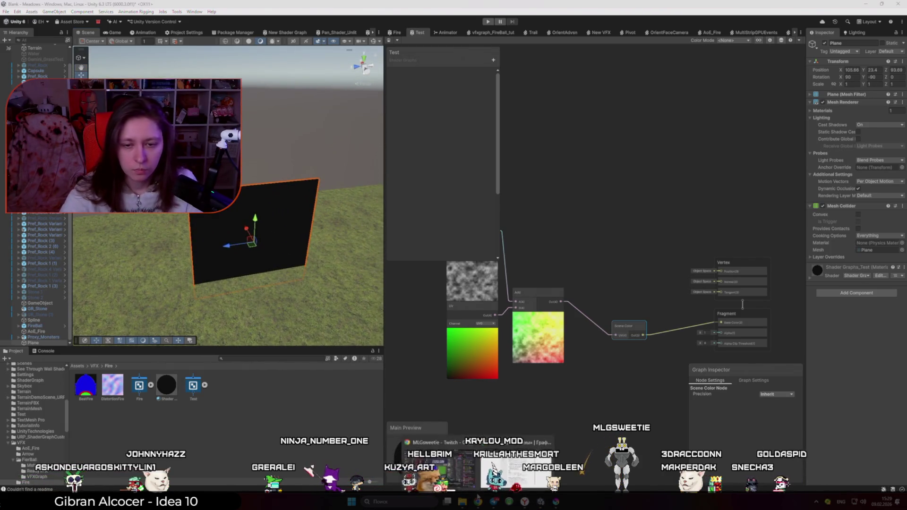
pyautogui.hotkey('alt', 'Tab')
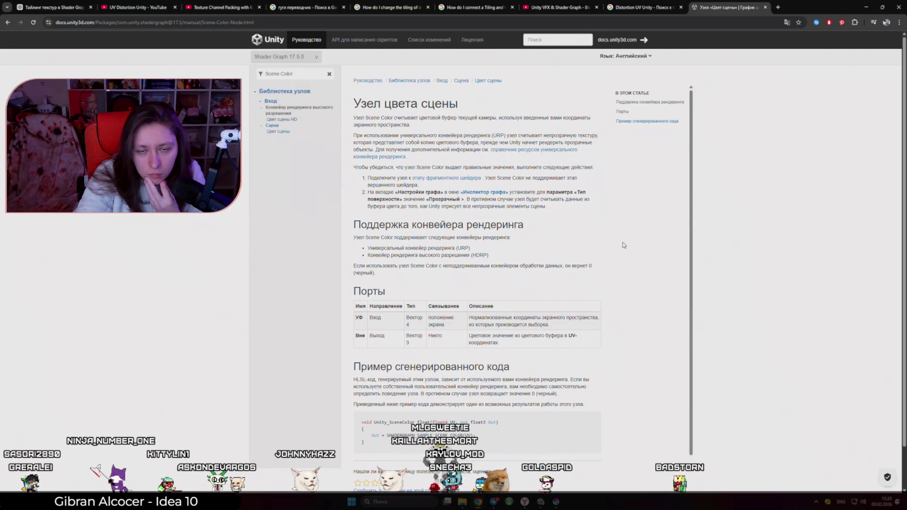
# - Set the Test graph's Surface Type to Transparent and save
pyautogui.click(788, 23)
pyautogui.click(714, 37)
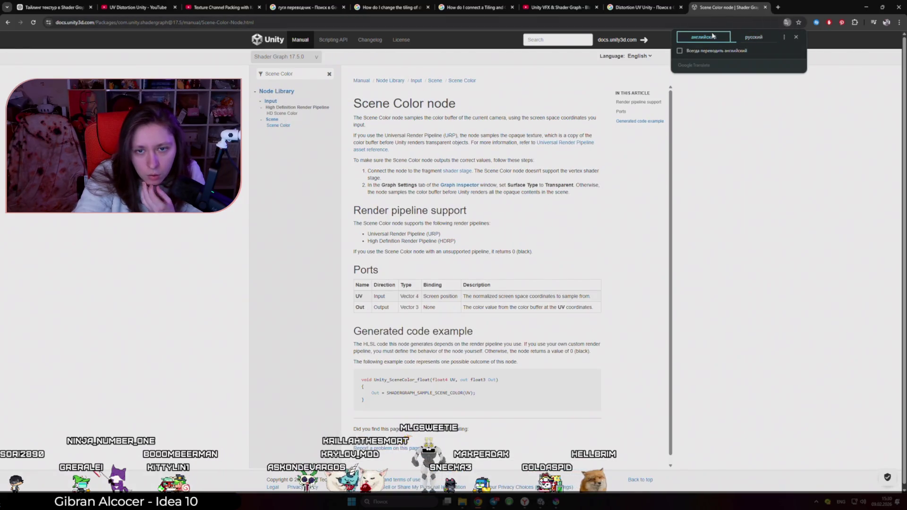
pyautogui.click(754, 37)
pyautogui.hotkey('alt', 'Tab')
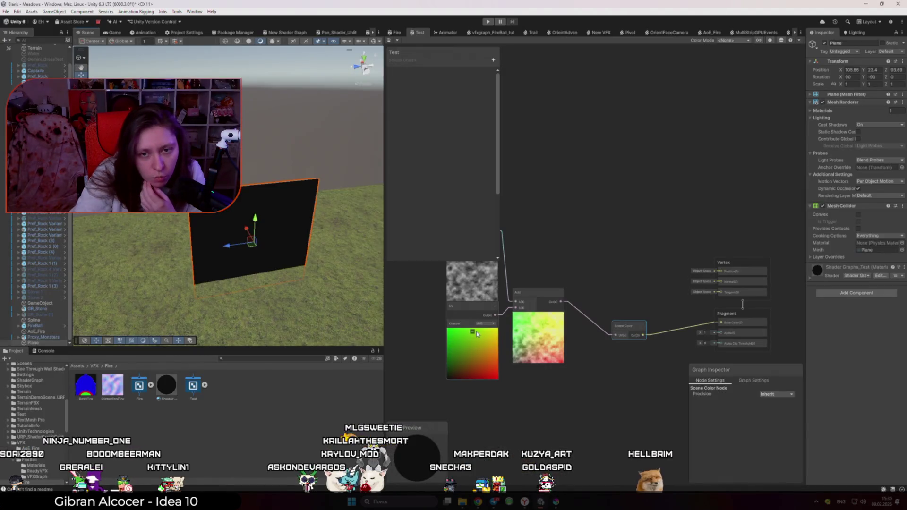
pyautogui.click(751, 381)
pyautogui.click(768, 451)
pyautogui.click(775, 468)
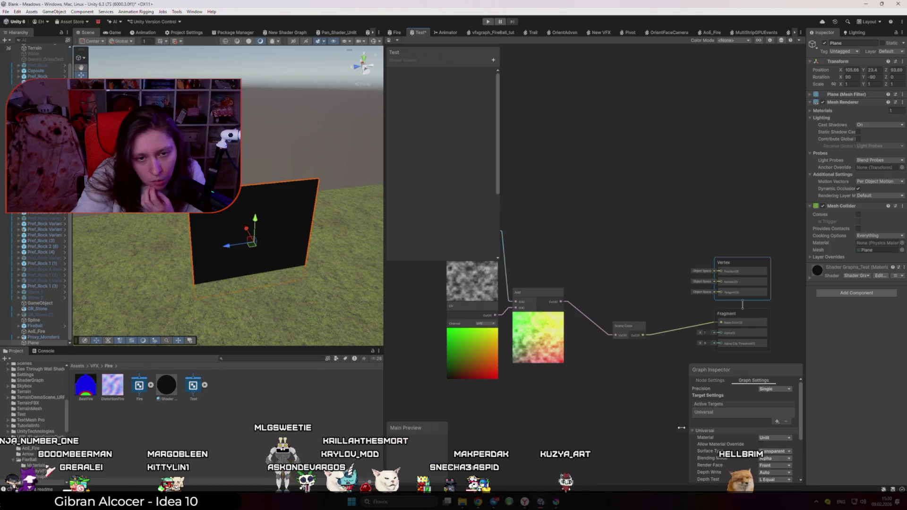
pyautogui.hotkey('ctrl', 's')
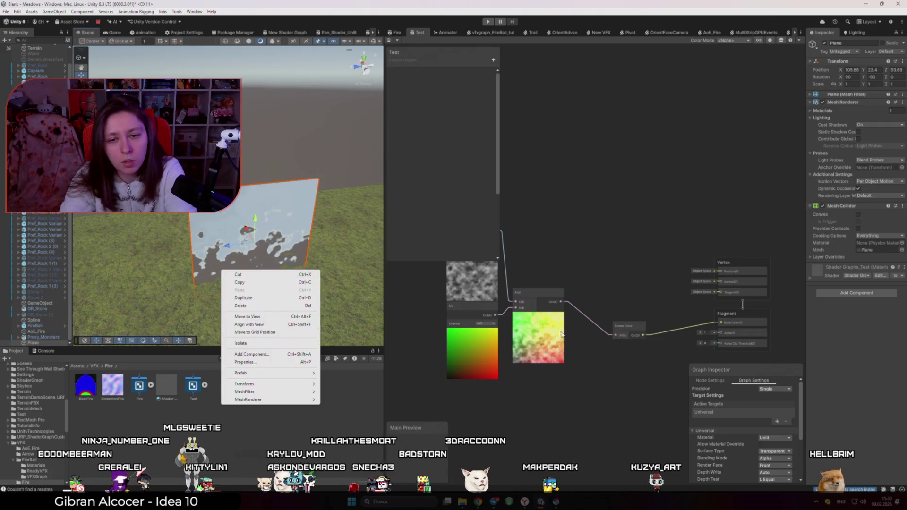
# - Rewire the Add output into Scene Color's UV input instead of its previous connection
pyautogui.click(584, 316)
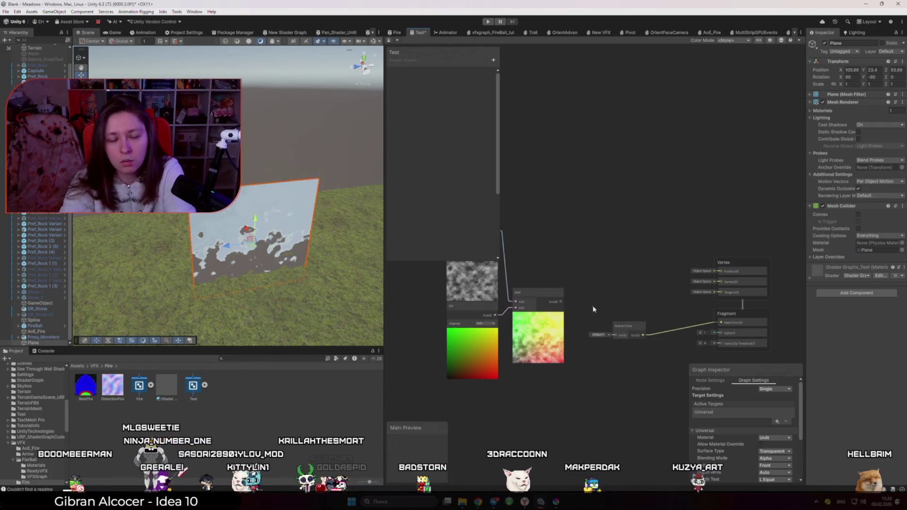
pyautogui.press('Delete')
pyautogui.moveTo(274, 265)
pyautogui.mouseDown()
pyautogui.moveTo(259, 288)
pyautogui.moveTo(235, 277)
pyautogui.mouseUp()
pyautogui.moveTo(561, 301); pyautogui.dragTo(617, 338)
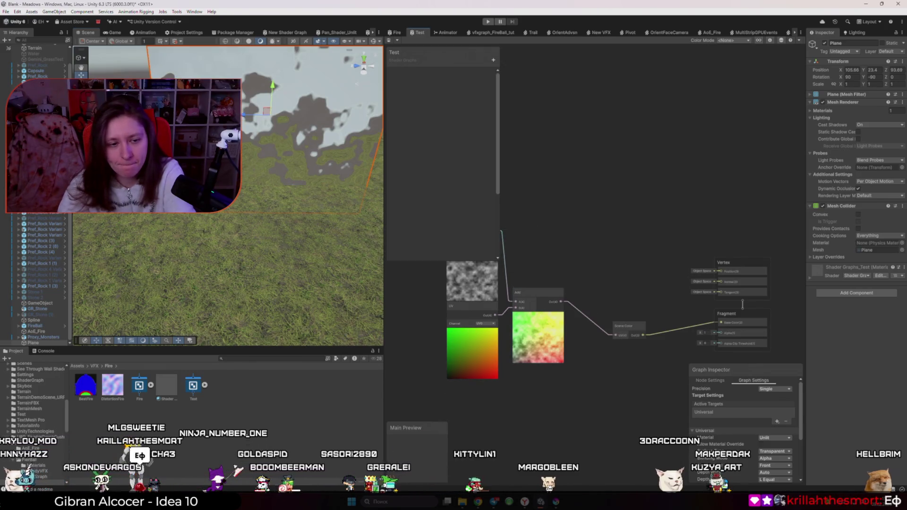
pyautogui.click(590, 323)
# - Delete the Test shader graph without saving, then delete the Test material
pyautogui.click(193, 385)
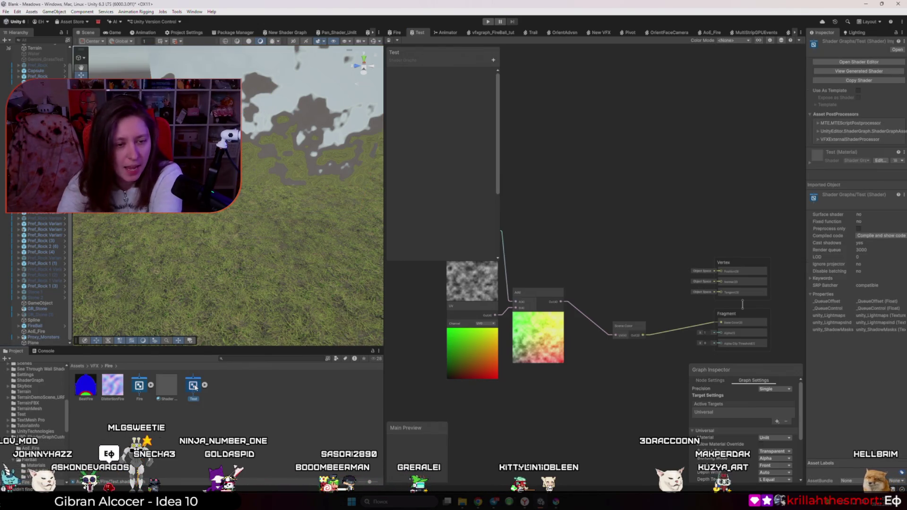
pyautogui.press('Delete')
pyautogui.click(451, 263)
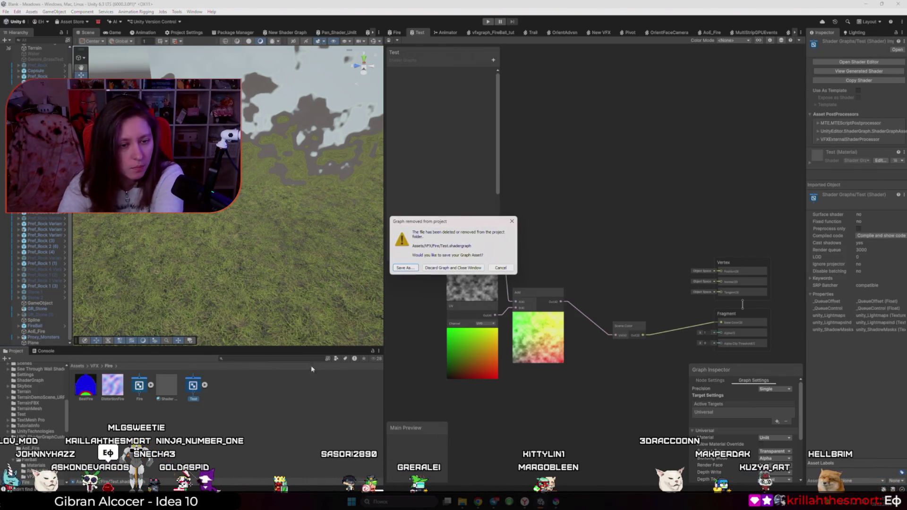
pyautogui.click(452, 268)
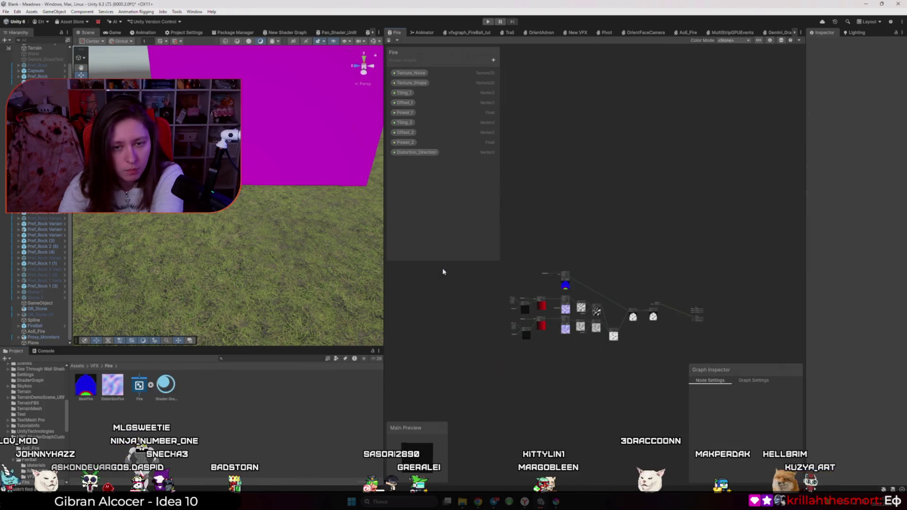
pyautogui.click(169, 385)
pyautogui.press('Delete')
pyautogui.press('Return')
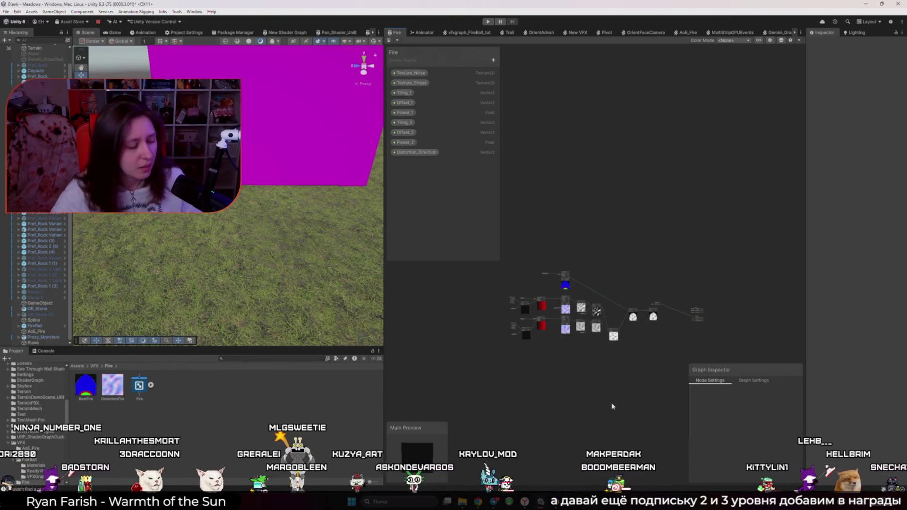
# - Zoom into the Fire graph, then resume the RIME stylized VFX talk, skipping back slightly
pyautogui.scroll(5, 582, 379)
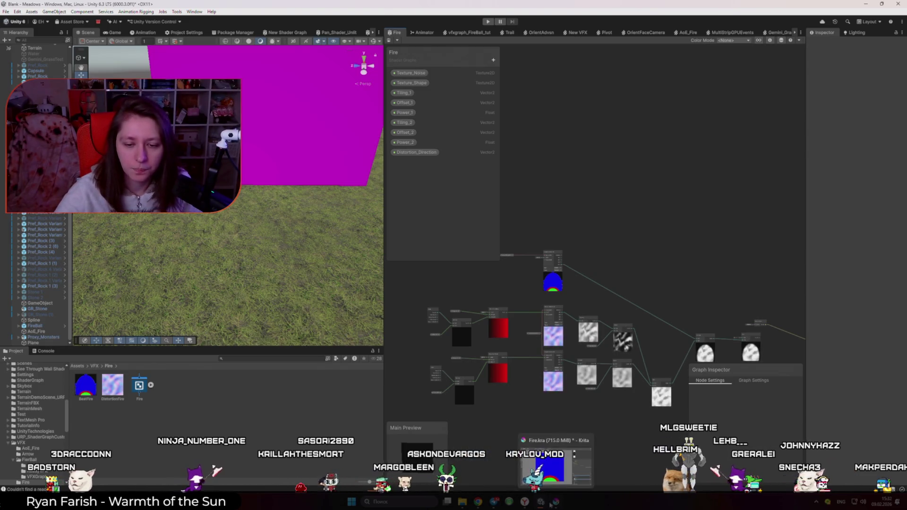
pyautogui.click(525, 502)
pyautogui.click(411, 238)
pyautogui.press('Left')
pyautogui.press('Left')
pyautogui.press('Left')
pyautogui.press('Left')
pyautogui.press('Left')
pyautogui.press('Left')
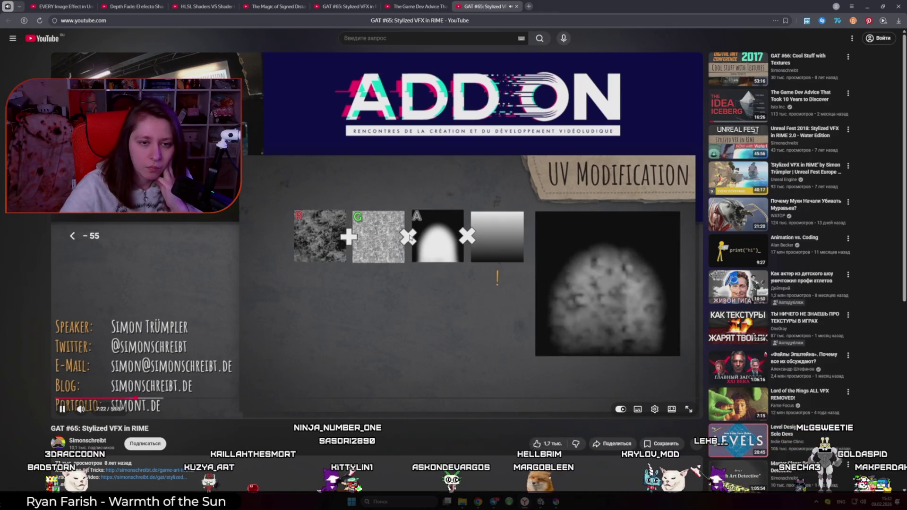
# - Rewind the RIME talk to the UV Distortion slide and pause on the distorted UV grid
pyautogui.press('Left')
pyautogui.press('Left')
pyautogui.press('Left')
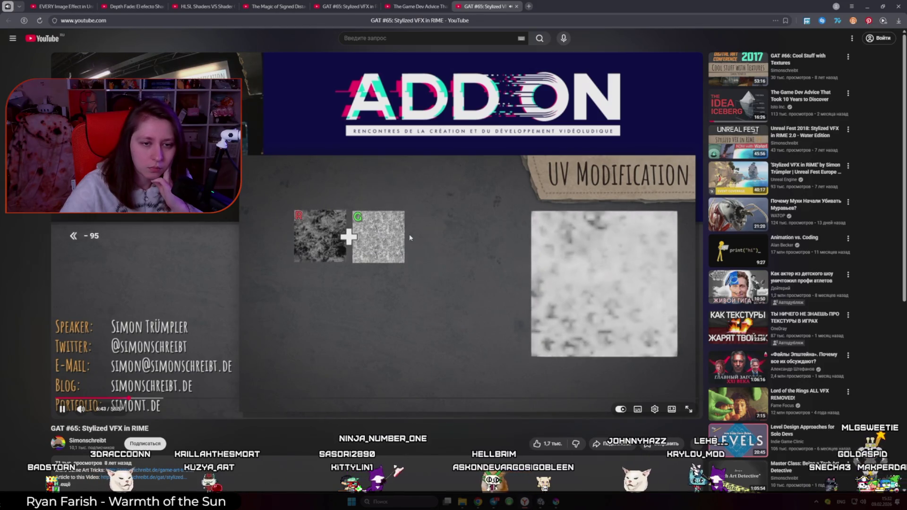
pyautogui.press('Left')
pyautogui.press('Left')
pyautogui.press('Left')
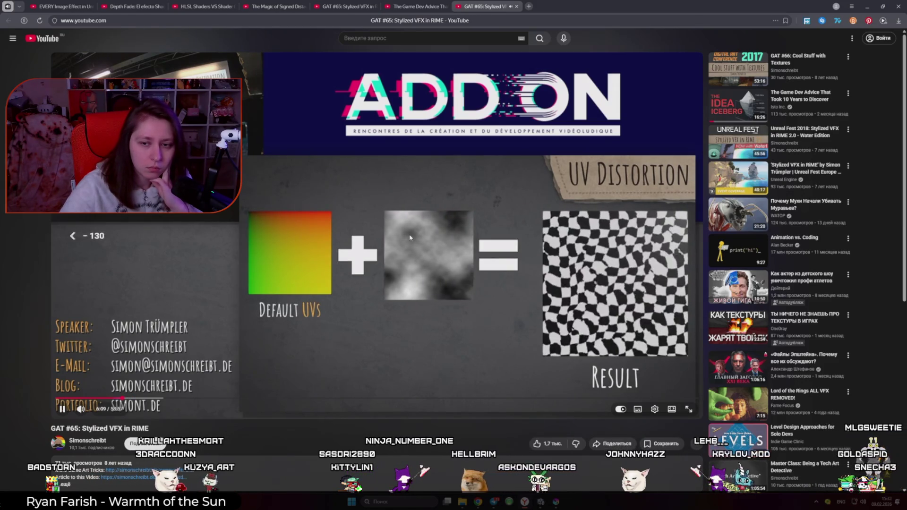
pyautogui.press('Left')
pyautogui.press('Left')
pyautogui.press('Left')
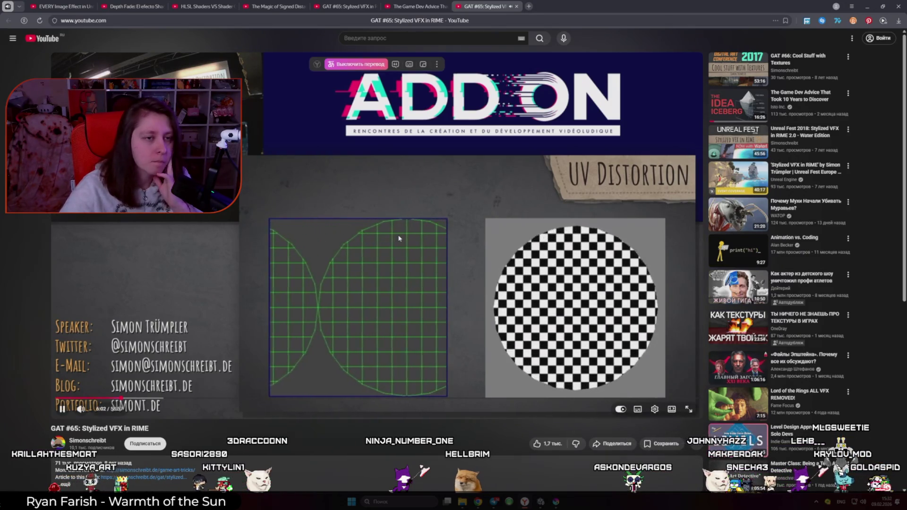
pyautogui.click(398, 238)
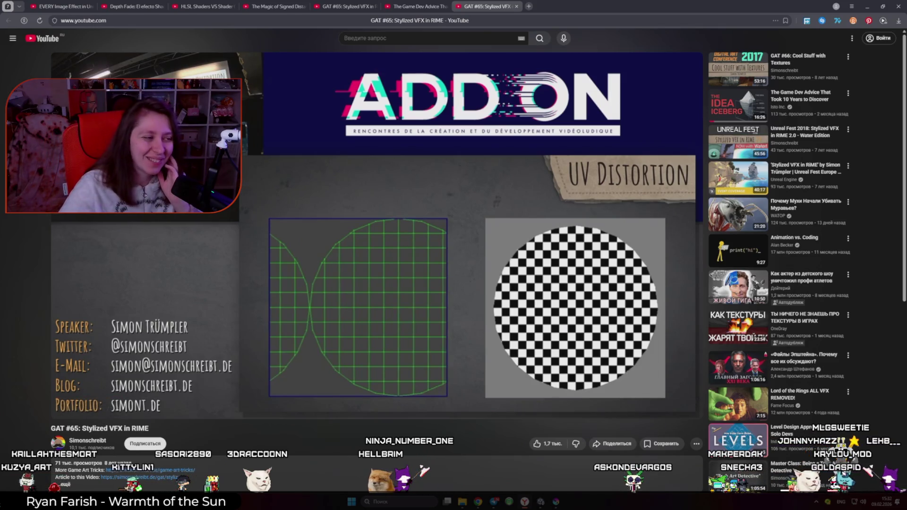
pyautogui.click(385, 226)
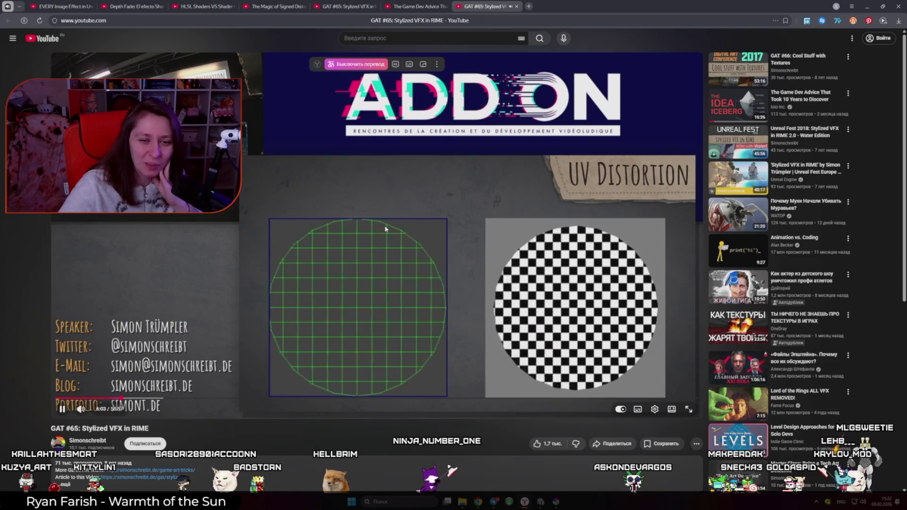
pyautogui.click(385, 228)
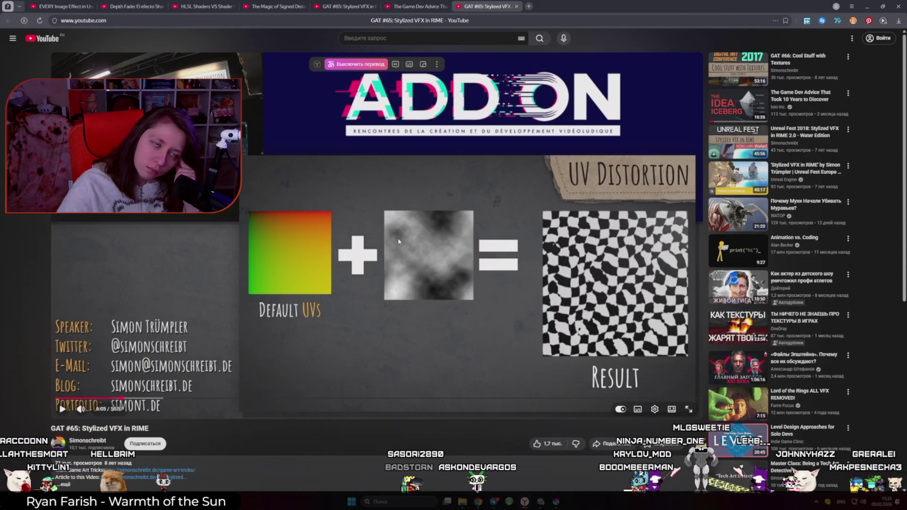
# - Bring the Scene Color node documentation page back on screen
pyautogui.moveTo(395, 242)
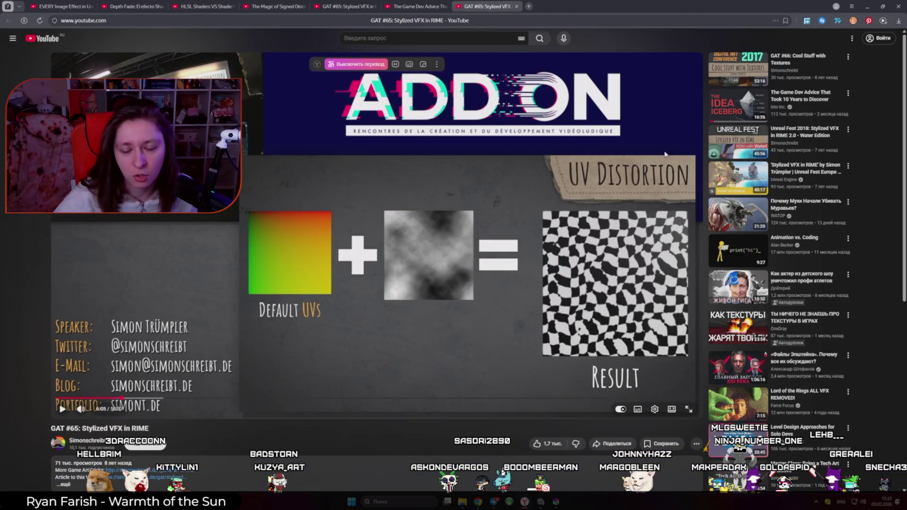
pyautogui.moveTo(479, 501)
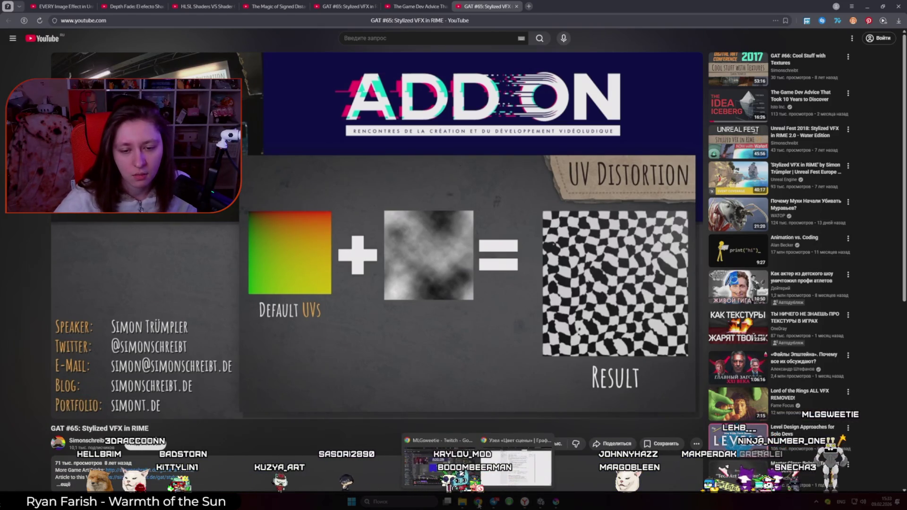
pyautogui.click(507, 475)
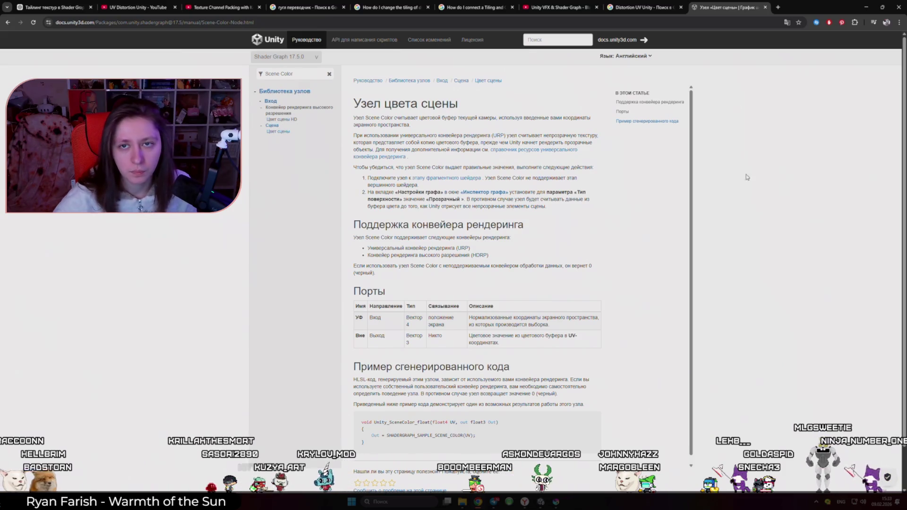
# - Ask a new ChatGPT chat 'Что такое Distortion эффект в играх?', then return to Unity
pyautogui.hotkey('ctrl', 'Tab')
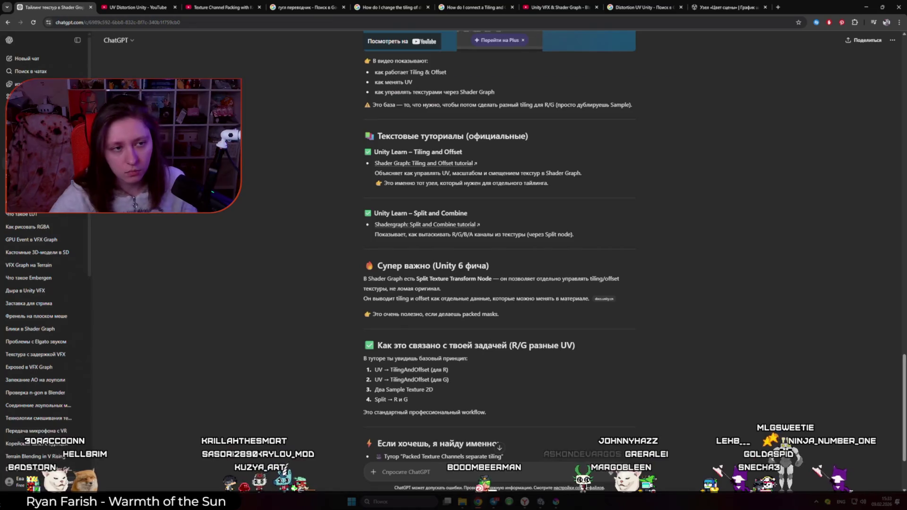
pyautogui.click(27, 58)
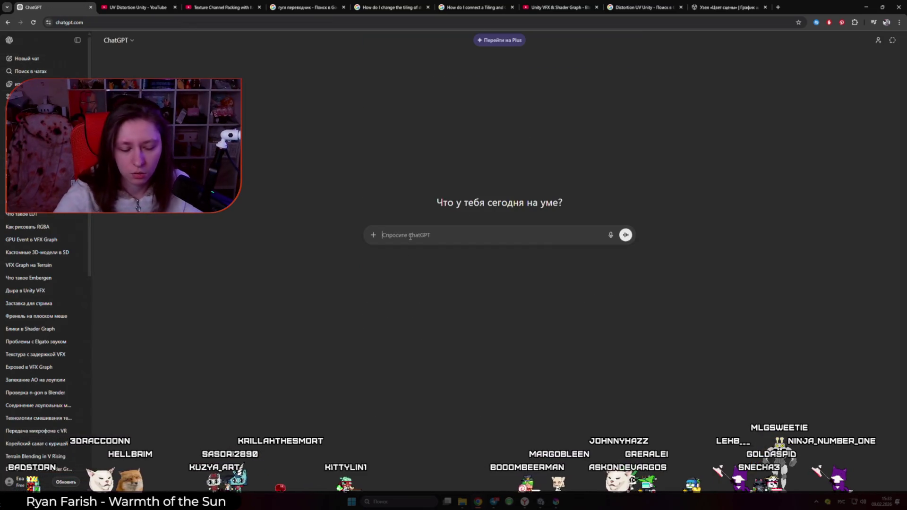
pyautogui.write('Что такое Distortion эффект в играх')
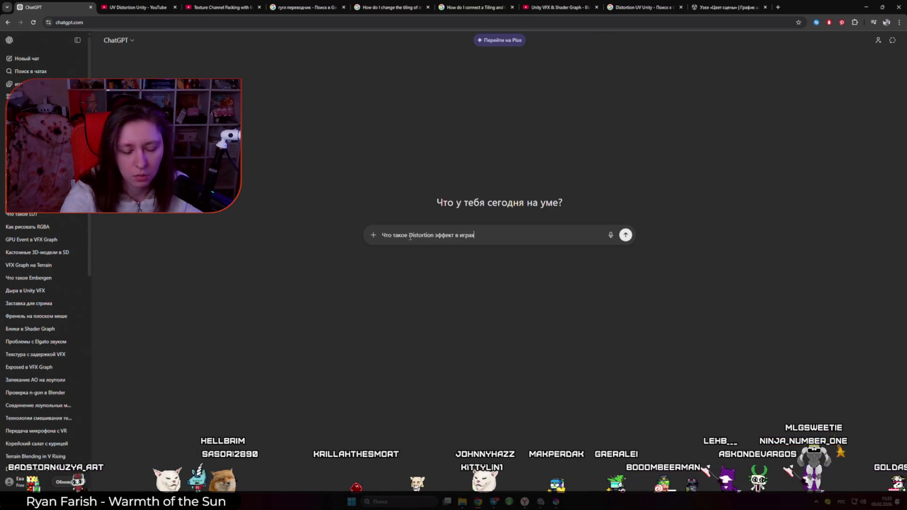
pyautogui.write('?')
pyautogui.press('Return')
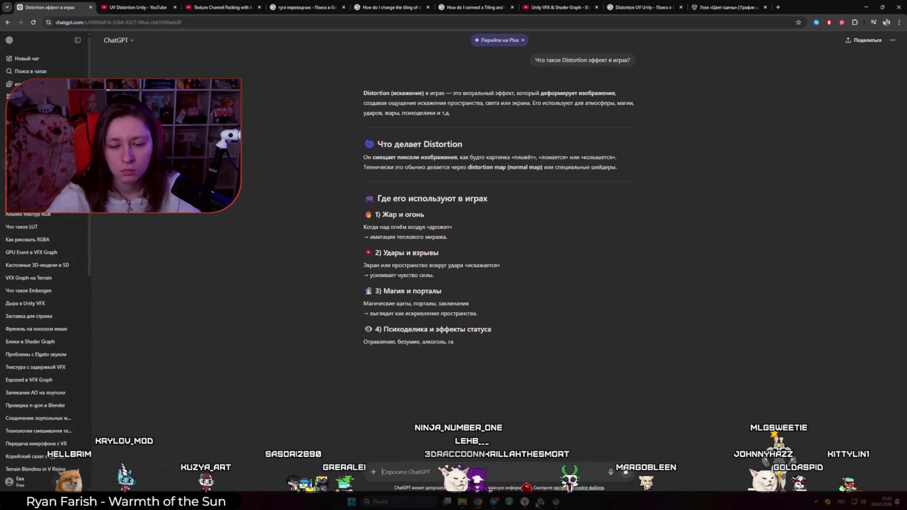
pyautogui.click(542, 503)
# - Add a UV Distortion node to the Fire graph via the 'distortion' search
pyautogui.press('space')
pyautogui.write('ашшеш')
pyautogui.hotkey('alt', 'shift')
pyautogui.press('BackSpace')
pyautogui.press('BackSpace')
pyautogui.press('BackSpace')
pyautogui.write('d')
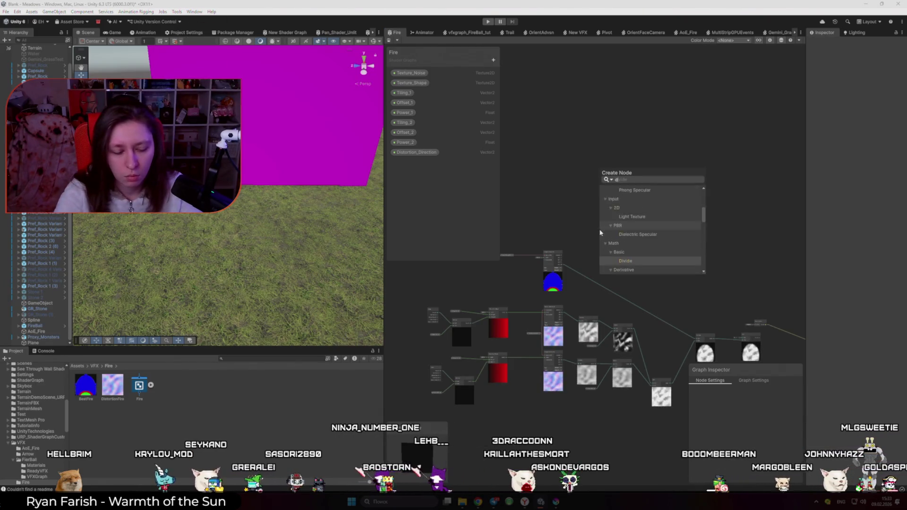
pyautogui.write('istortion')
pyautogui.press('Return')
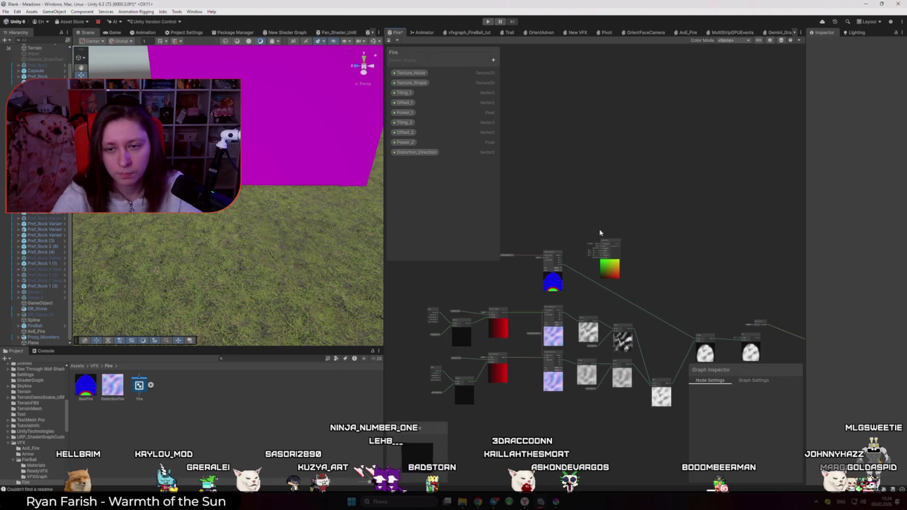
pyautogui.scroll(4, 607, 232)
pyautogui.scroll(-3, 591, 232)
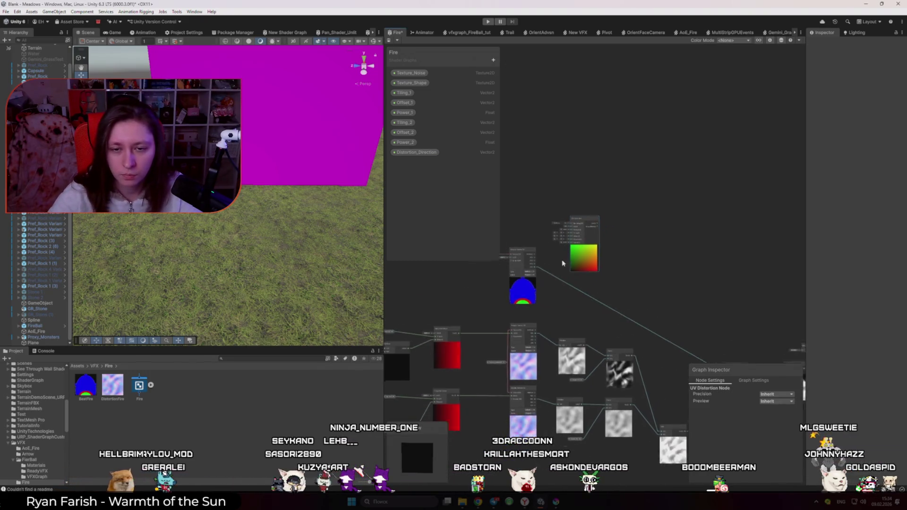
pyautogui.scroll(2, 522, 222)
# - Add a Simple Noise node and place it above the texture sample
pyautogui.press('space')
pyautogui.write('noic')
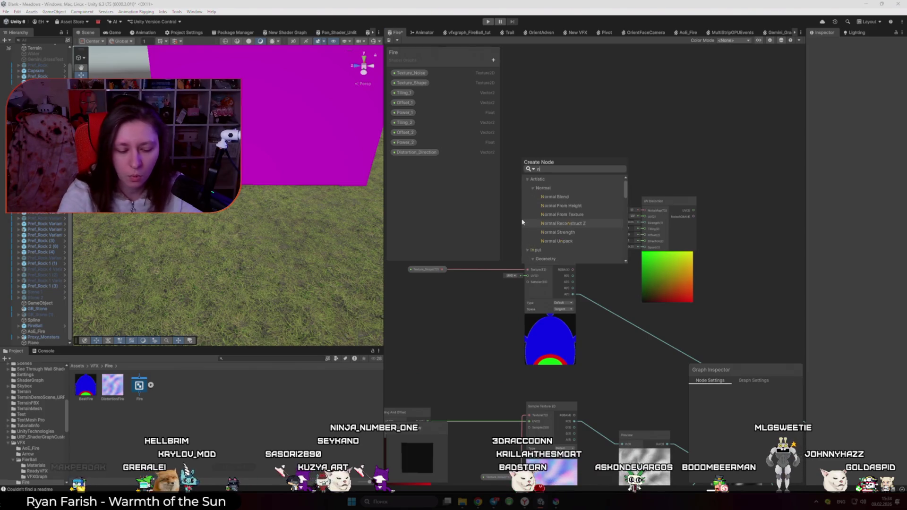
pyautogui.press('BackSpace')
pyautogui.press('BackSpace')
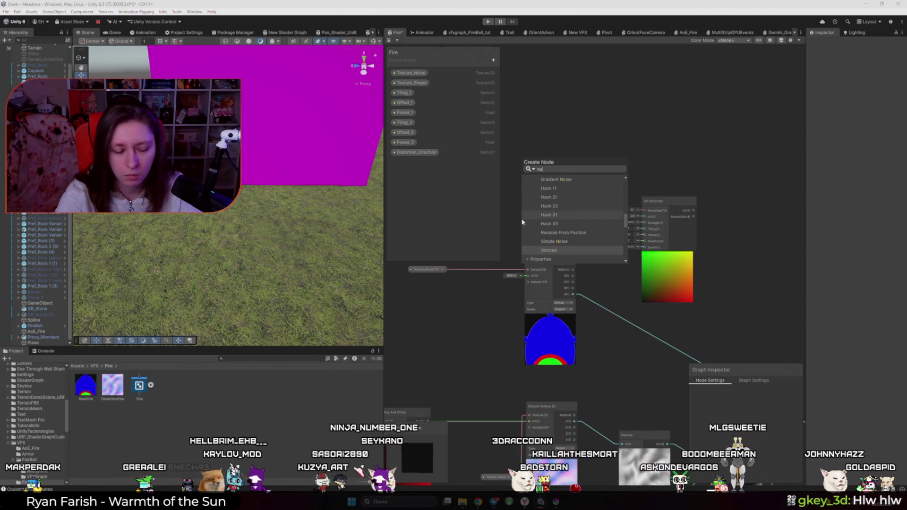
pyautogui.write('i')
pyautogui.press('Up')
pyautogui.press('Return')
pyautogui.moveTo(540, 240); pyautogui.dragTo(535, 170)
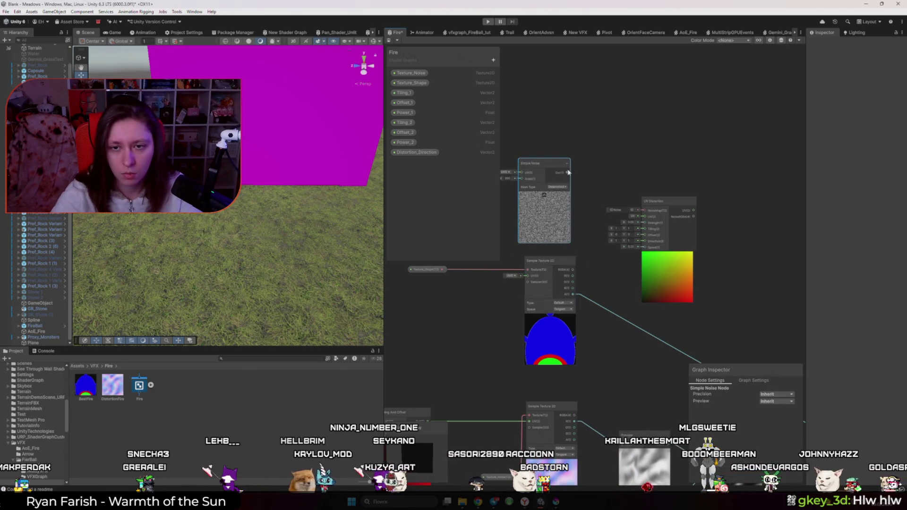
# - Try the Simple Noise Legacy Sine hash type, then return it to Deterministic
pyautogui.moveTo(640, 211); pyautogui.dragTo(638, 211)
pyautogui.click(558, 187)
pyautogui.click(563, 200)
pyautogui.click(558, 187)
pyautogui.click(573, 195)
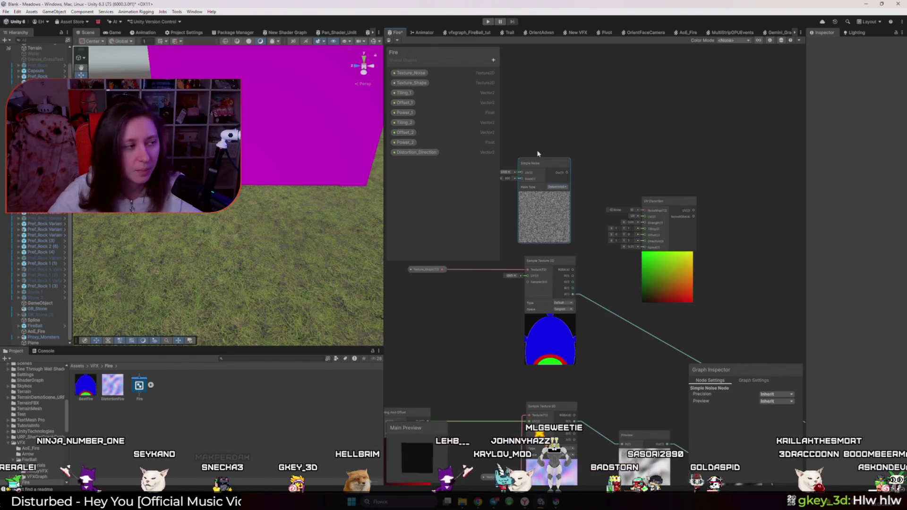
# - Delete the Simple Noise node and drag UV Distortion Strength up to 0.48
pyautogui.press('Delete')
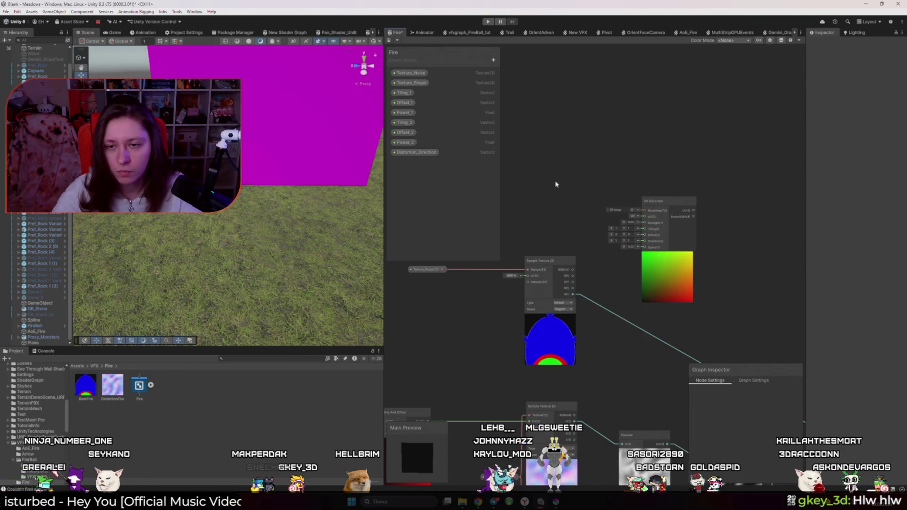
pyautogui.scroll(4, 656, 234)
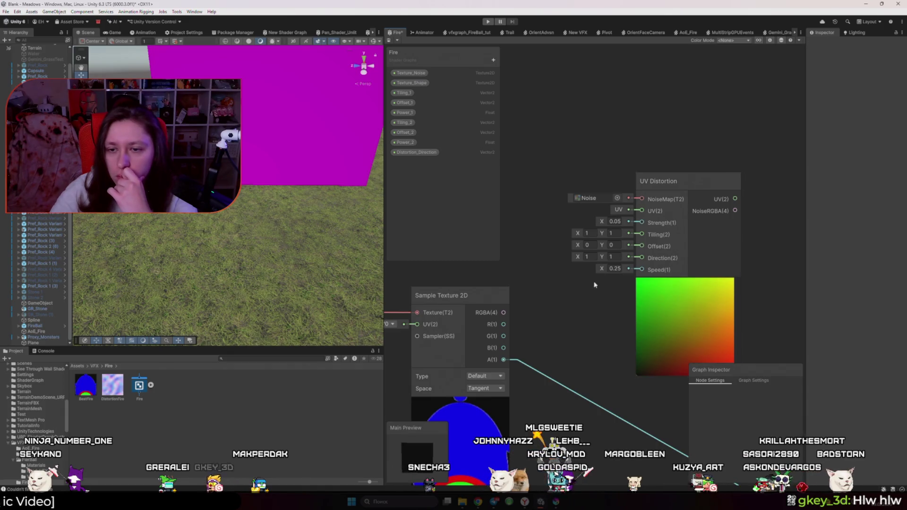
pyautogui.moveTo(603, 221)
pyautogui.mouseDown()
pyautogui.moveTo(629, 222)
pyautogui.moveTo(612, 223)
pyautogui.moveTo(614, 232)
pyautogui.mouseUp()
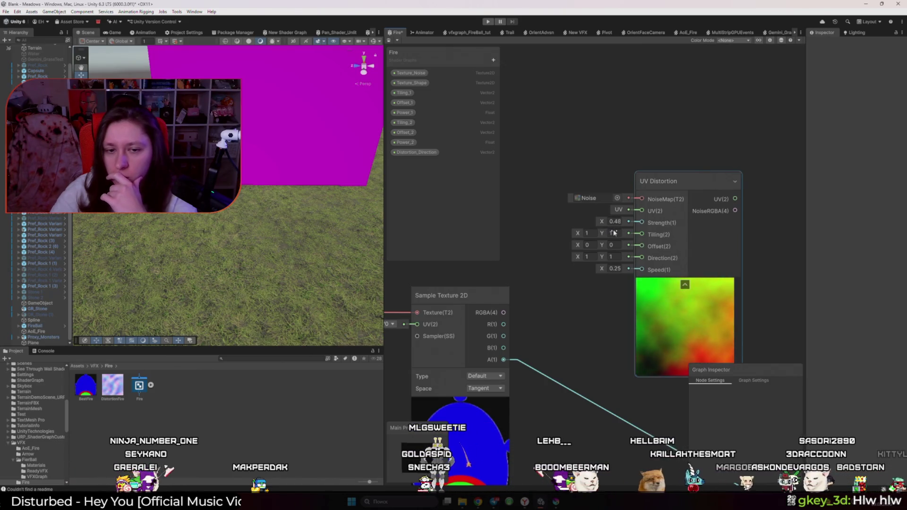
pyautogui.scroll(-4, 532, 283)
pyautogui.scroll(-3, 532, 284)
pyautogui.moveTo(501, 381)
pyautogui.mouseDown()
pyautogui.moveTo(548, 253)
pyautogui.moveTo(543, 315)
pyautogui.mouseUp()
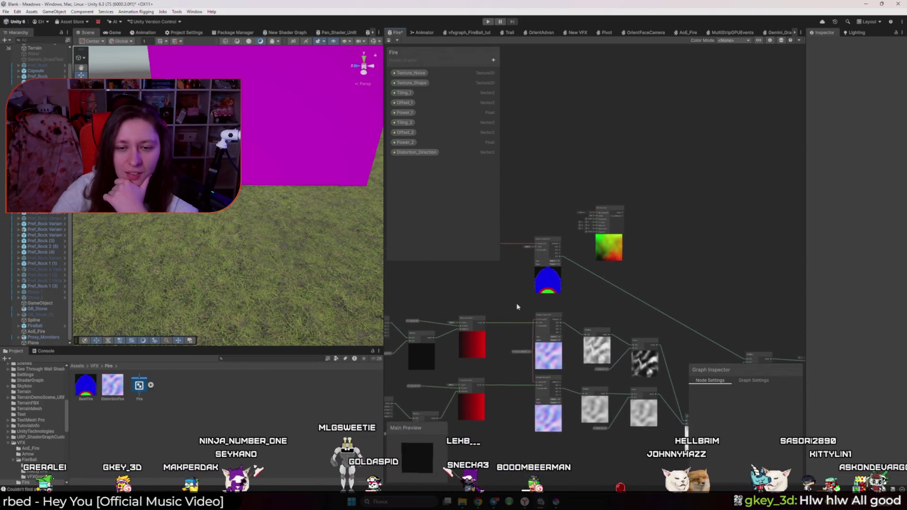
pyautogui.scroll(3, 531, 227)
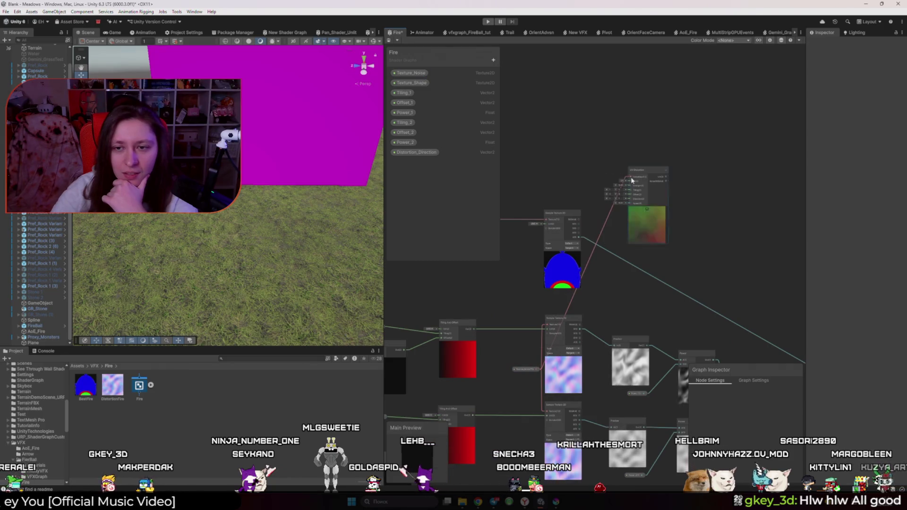
pyautogui.scroll(5, 664, 220)
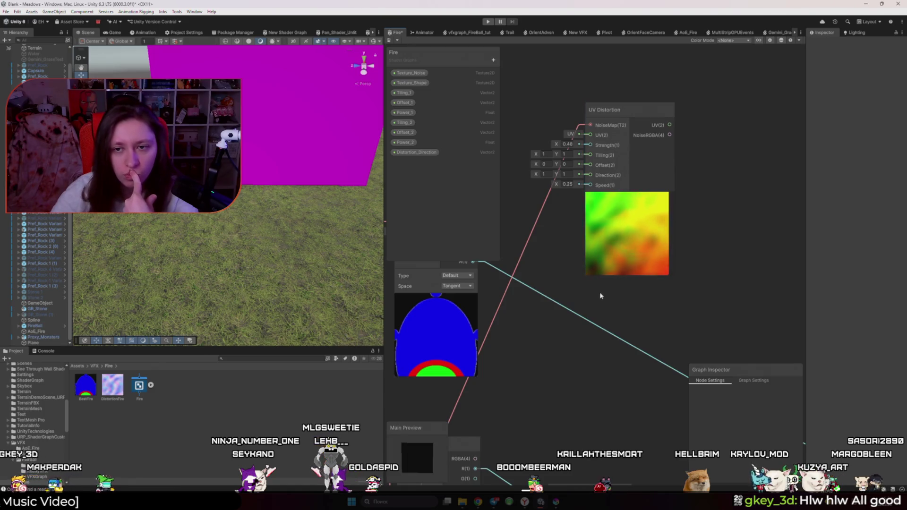
# - Try UV Distortion Tiling Y 2 and Offset Y 0.46, then reset them to 1 and 0
pyautogui.doubleClick(565, 155)
pyautogui.write('2')
pyautogui.doubleClick(565, 154)
pyautogui.write('1')
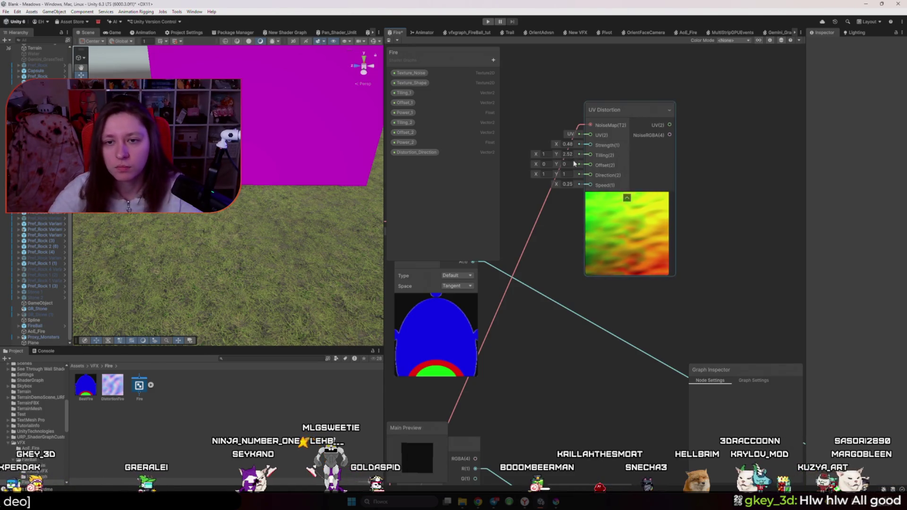
pyautogui.doubleClick(565, 164)
pyautogui.write('0.46')
pyautogui.doubleClick(564, 164)
pyautogui.write('0')
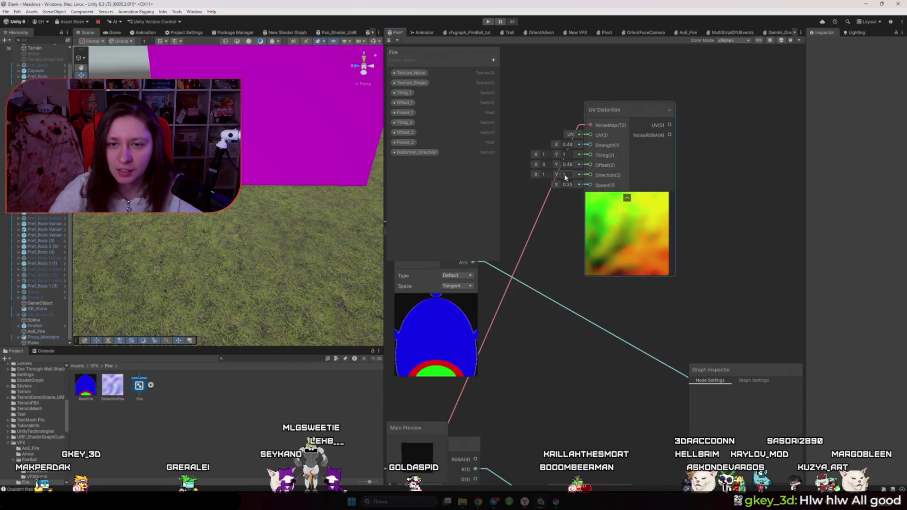
# - Set the UV Distortion Direction to X 0 and Y -1
pyautogui.doubleClick(544, 174)
pyautogui.write('0')
pyautogui.doubleClick(565, 175)
pyautogui.write('-1')
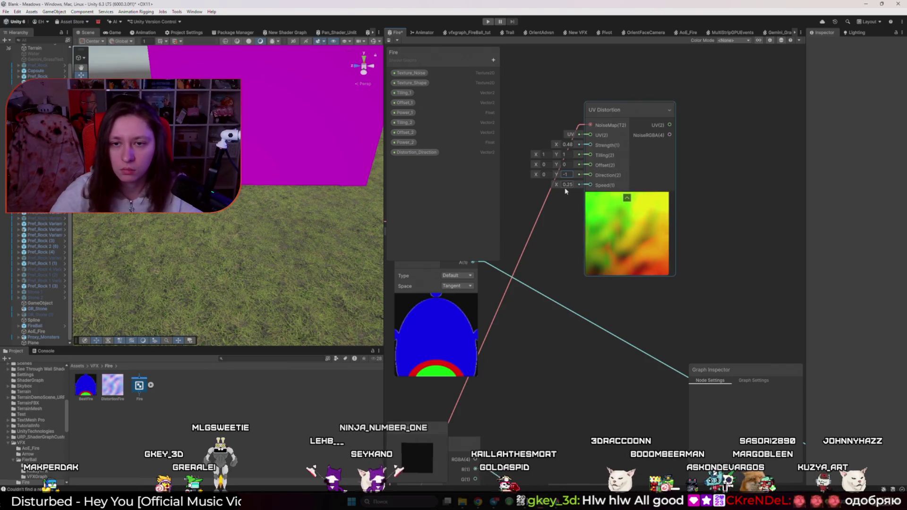
pyautogui.click(545, 221)
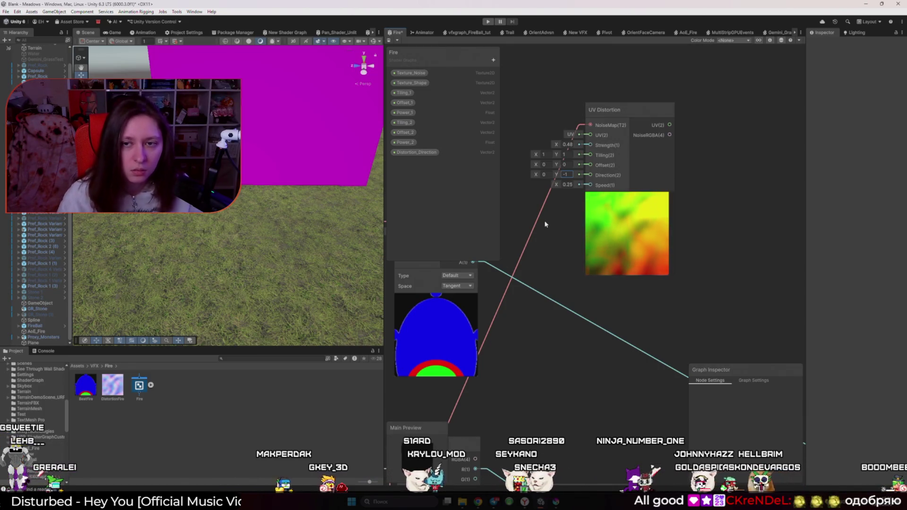
pyautogui.scroll(-2, 544, 220)
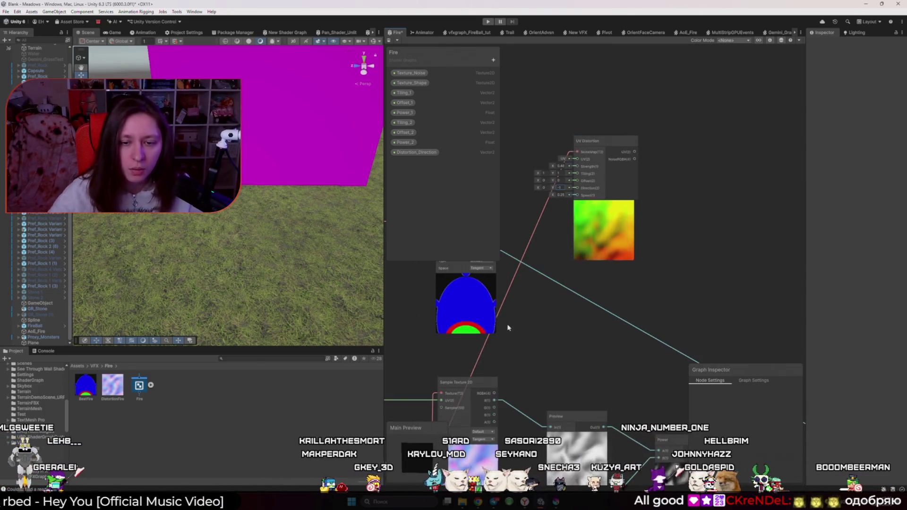
pyautogui.moveTo(509, 328); pyautogui.dragTo(588, 244)
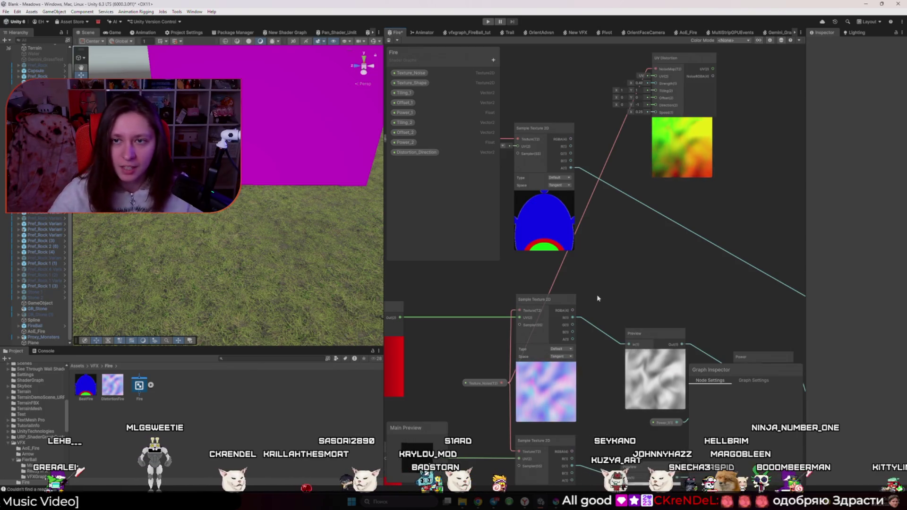
pyautogui.moveTo(610, 279); pyautogui.dragTo(610, 307)
pyautogui.press('space')
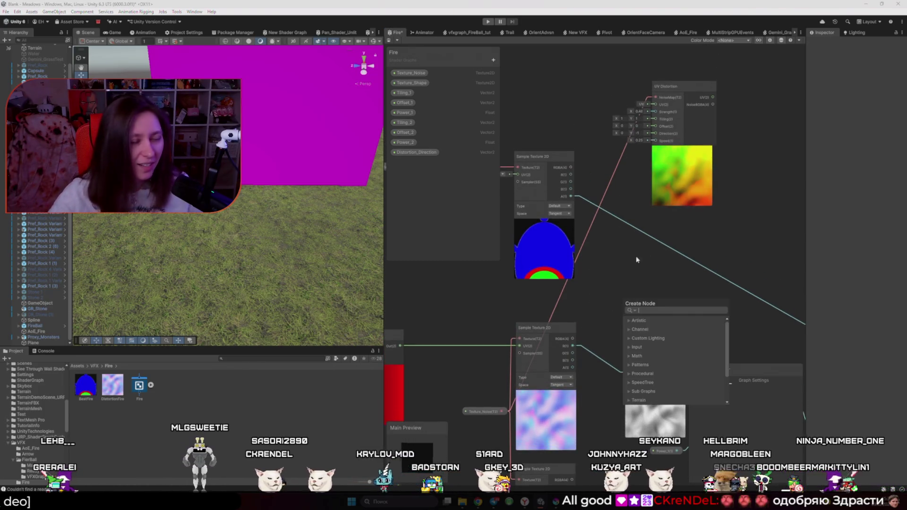
pyautogui.press('Escape')
pyautogui.press('a')
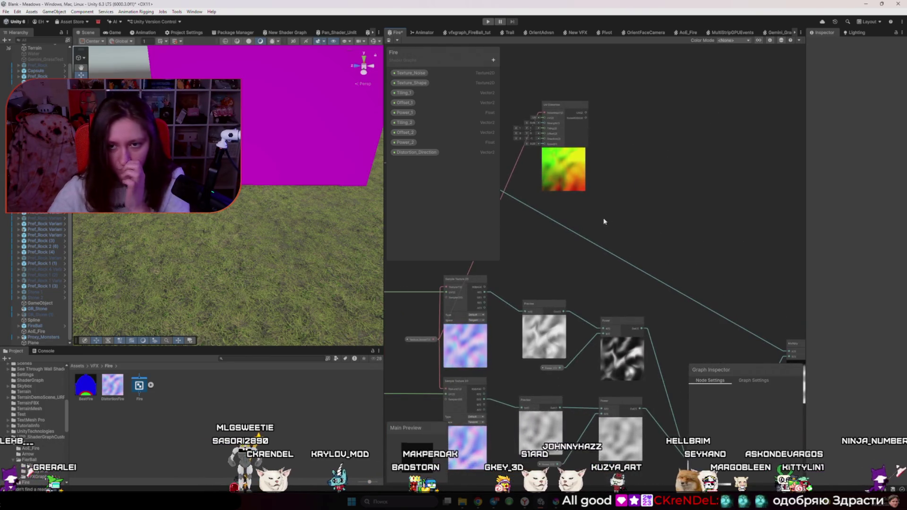
pyautogui.hotkey('alt', 'Tab')
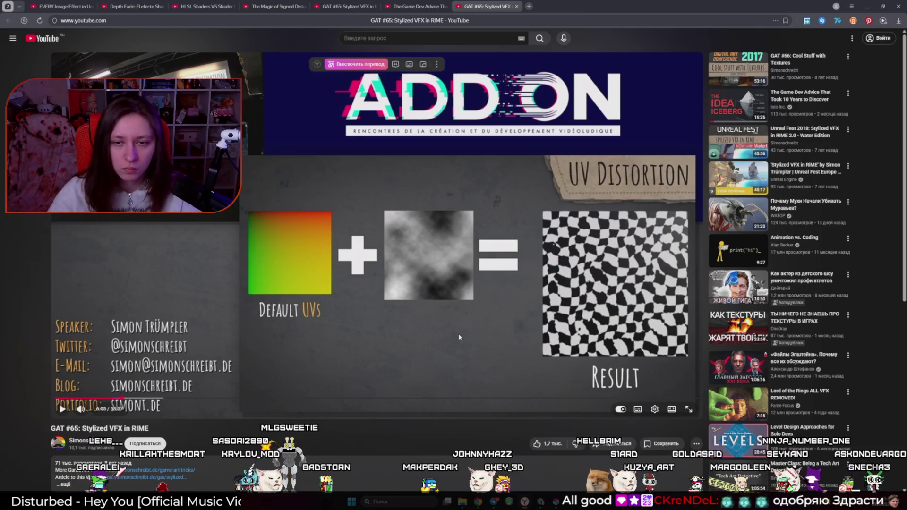
pyautogui.hotkey('alt', 'Tab')
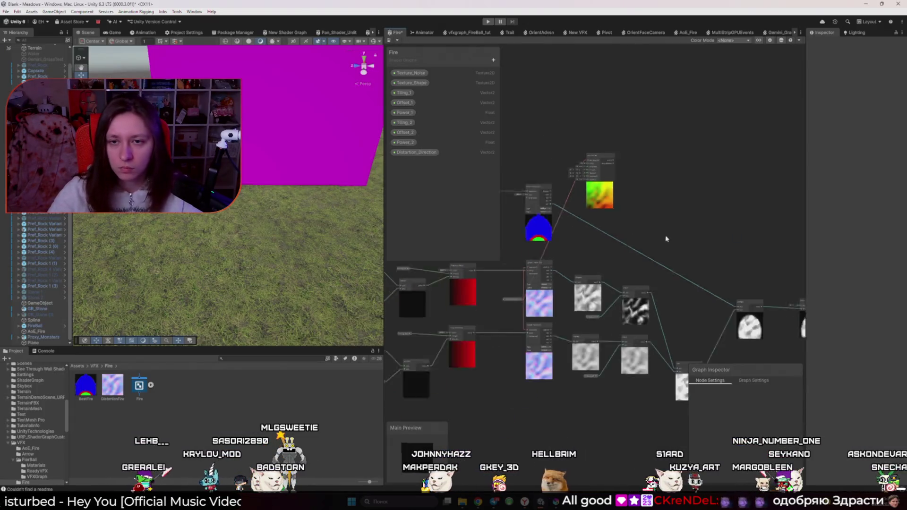
pyautogui.scroll(-2, 575, 183)
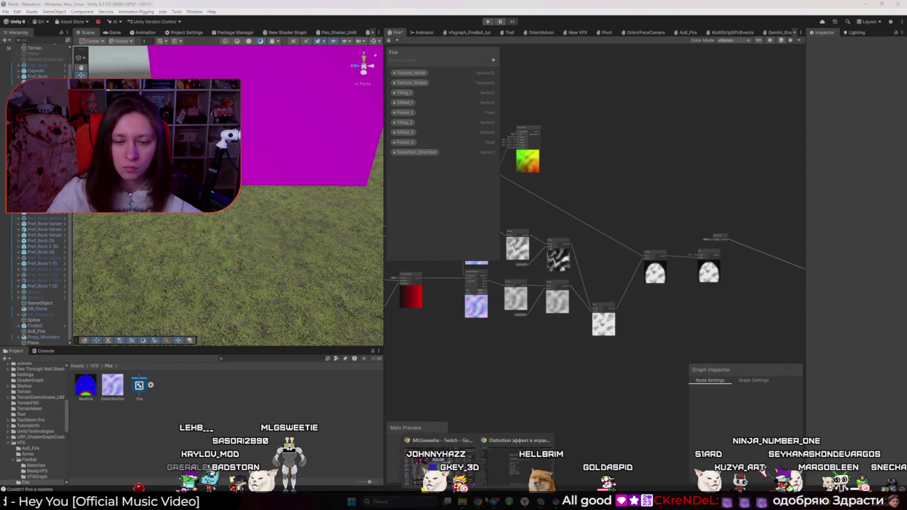
pyautogui.click(518, 461)
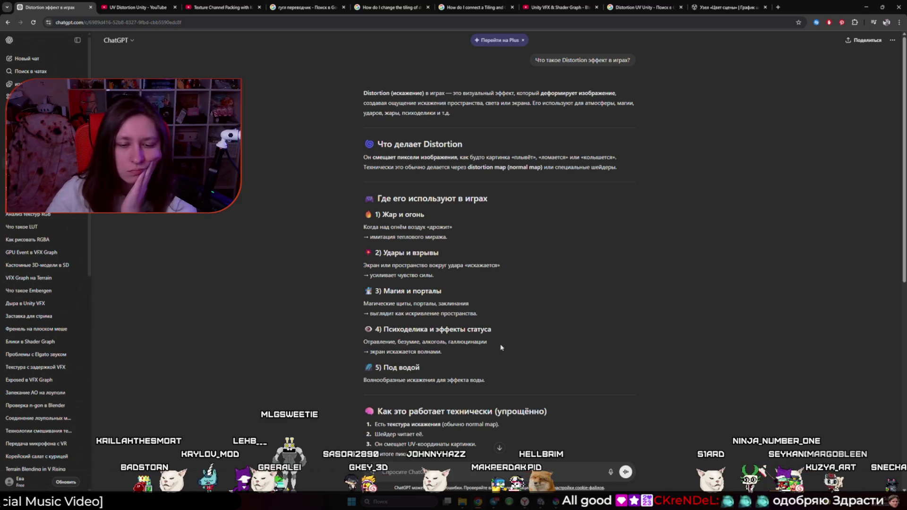
# - Reread ChatGPT's distortion answer and the YouTube tutorial, then go back to the Fire graph
pyautogui.scroll(-1, 591, 369)
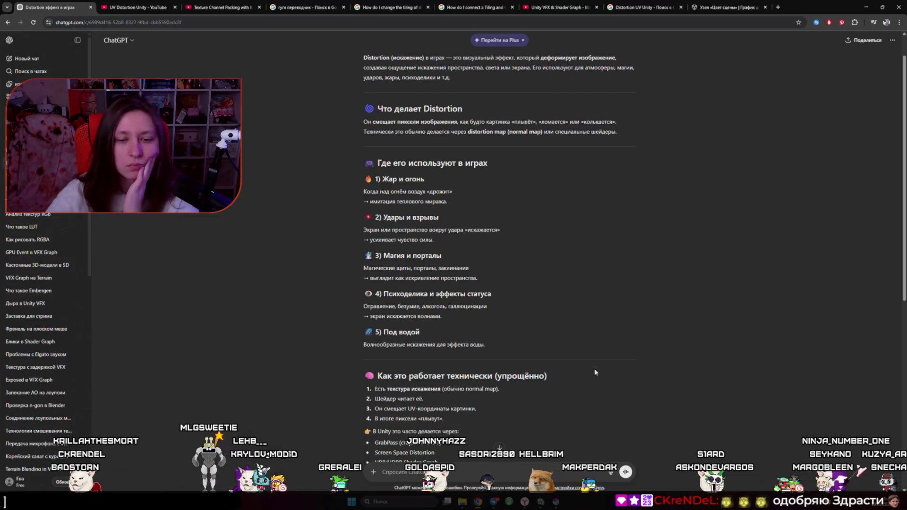
pyautogui.hotkey('ctrl', '7')
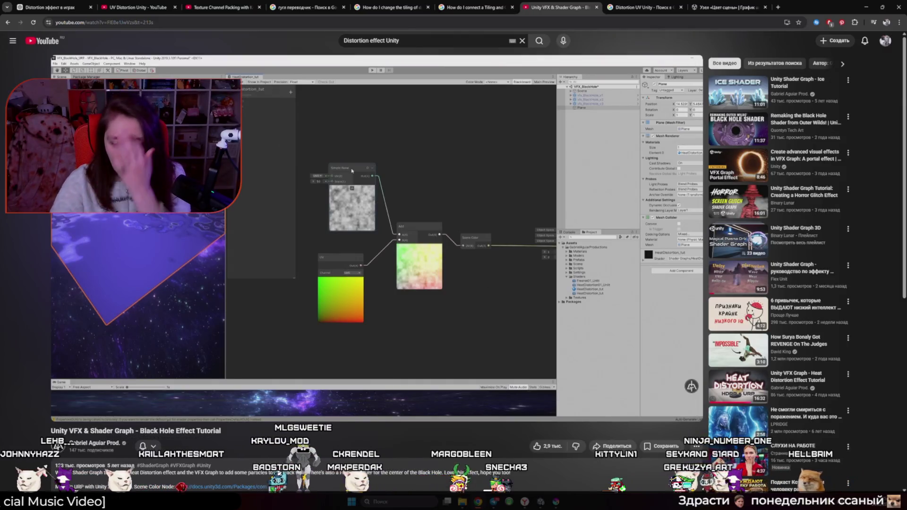
pyautogui.click(544, 506)
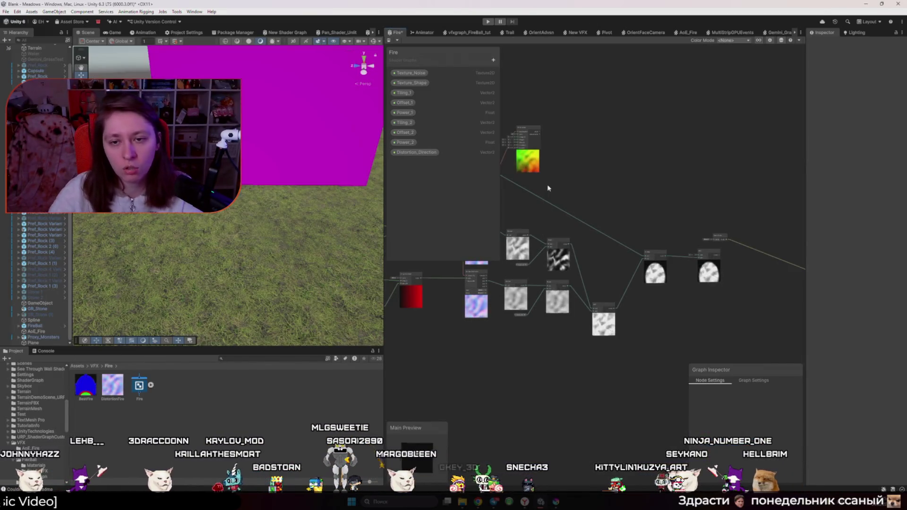
# - Undo the UV Distortion node and add a UV node in its place
pyautogui.moveTo(548, 189); pyautogui.dragTo(602, 202)
pyautogui.hotkey('ctrl', 'z')
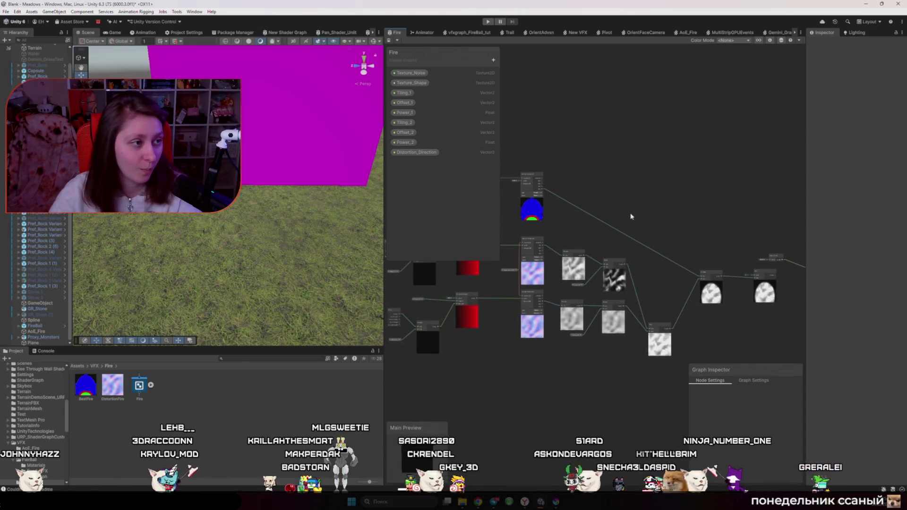
pyautogui.hotkey('alt', 'Tab')
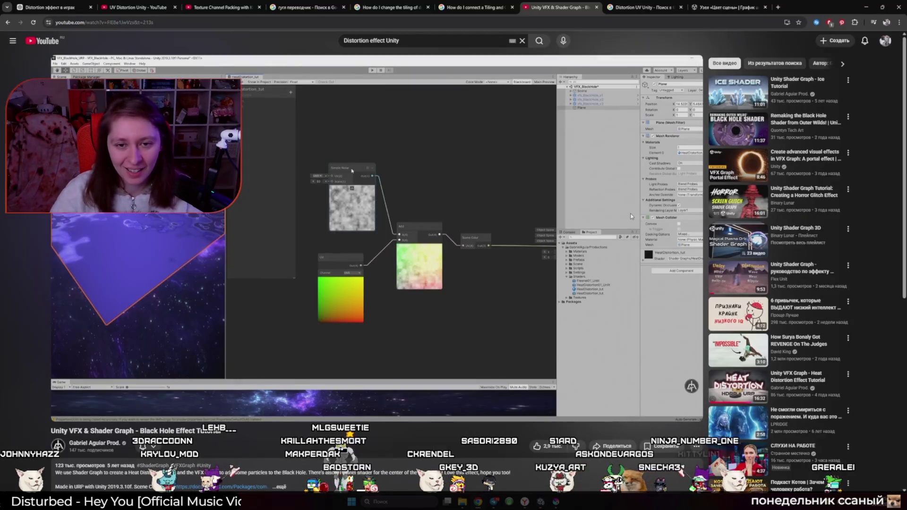
pyautogui.hotkey('alt', 'Tab')
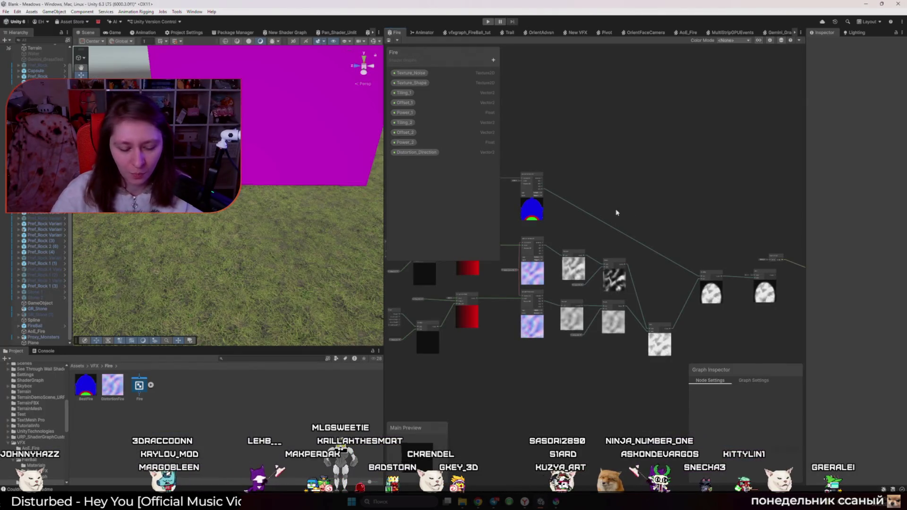
pyautogui.press('space')
pyautogui.write('uv')
pyautogui.press('Return')
pyautogui.moveTo(617, 200); pyautogui.dragTo(602, 169)
pyautogui.hotkey('alt', 'Tab')
pyautogui.hotkey('alt', 'Tab')
# - Add a Simple Noise node to the Fire graph
pyautogui.press('space')
pyautogui.write('sin')
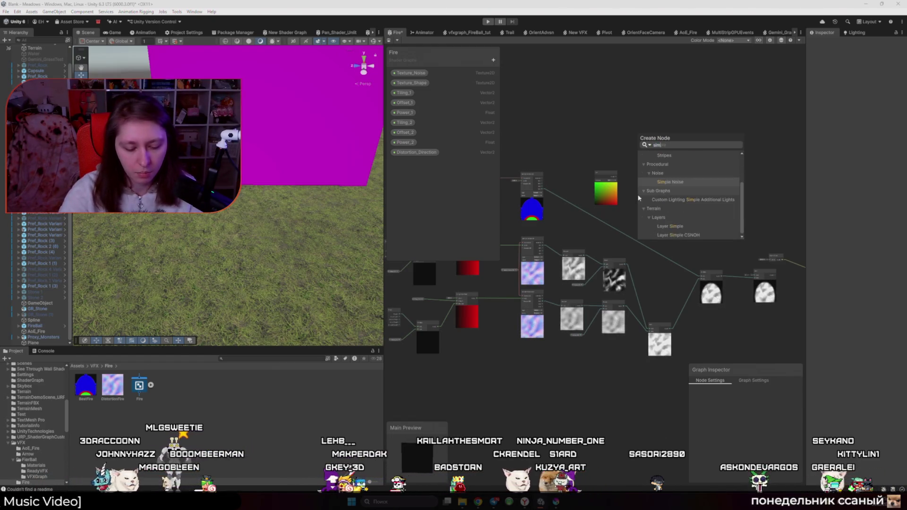
pyautogui.click(671, 182)
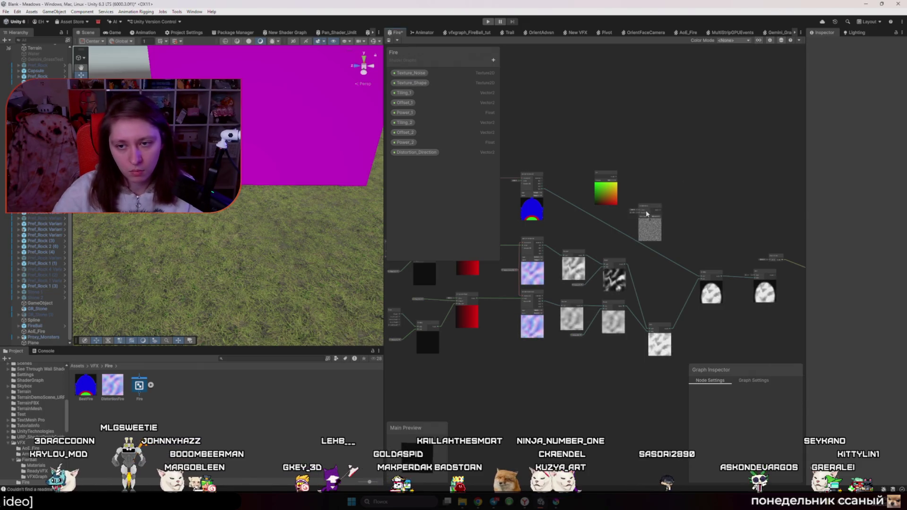
pyautogui.scroll(3, 632, 216)
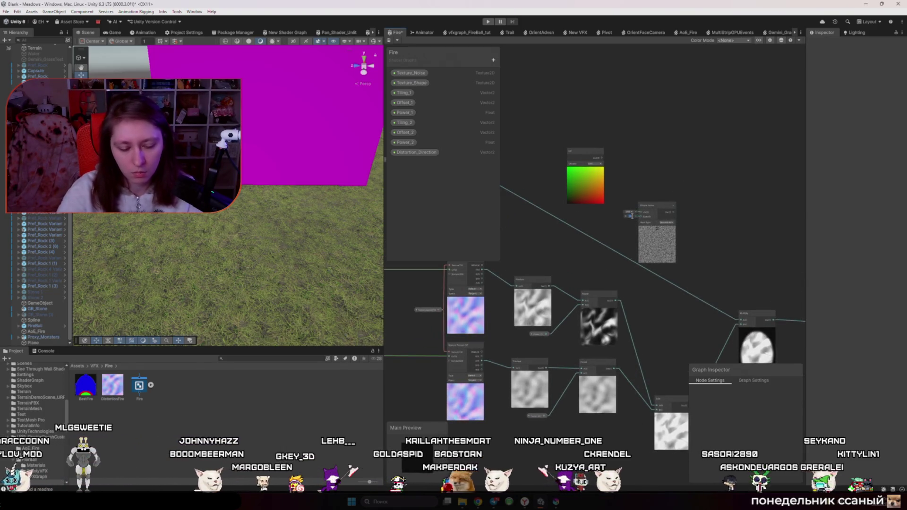
pyautogui.hotkey('alt', 'Tab')
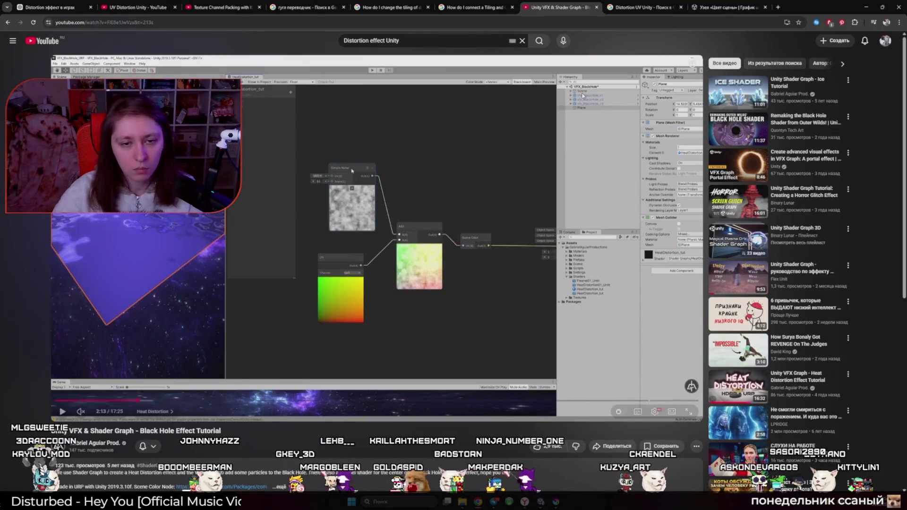
pyautogui.hotkey('alt', 'Tab')
# - Add an Add node beside the UV node and feed the UV and noise outputs into it
pyautogui.press('space')
pyautogui.write('add')
pyautogui.press('Return')
pyautogui.moveTo(669, 178)
pyautogui.mouseDown()
pyautogui.moveTo(618, 160)
pyautogui.moveTo(586, 179)
pyautogui.moveTo(602, 175)
pyautogui.mouseUp()
pyautogui.keyDown('shift'); pyautogui.click(582, 152); pyautogui.keyUp('shift')
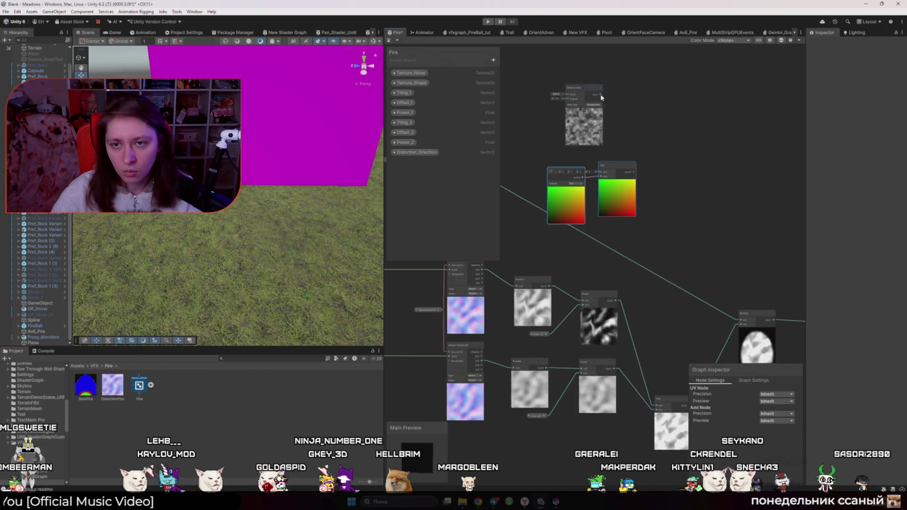
pyautogui.moveTo(601, 95); pyautogui.dragTo(602, 172)
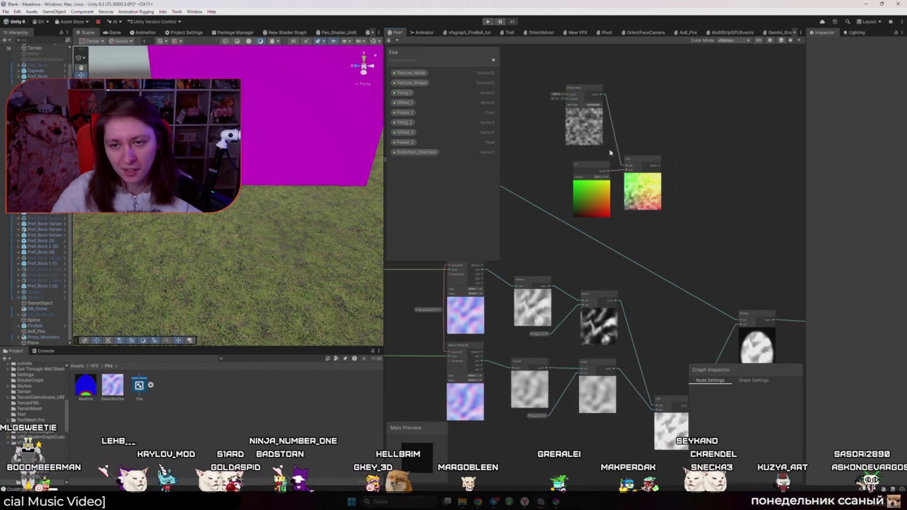
pyautogui.click(655, 215)
pyautogui.scroll(-5, 655, 215)
pyautogui.scroll(2, 587, 210)
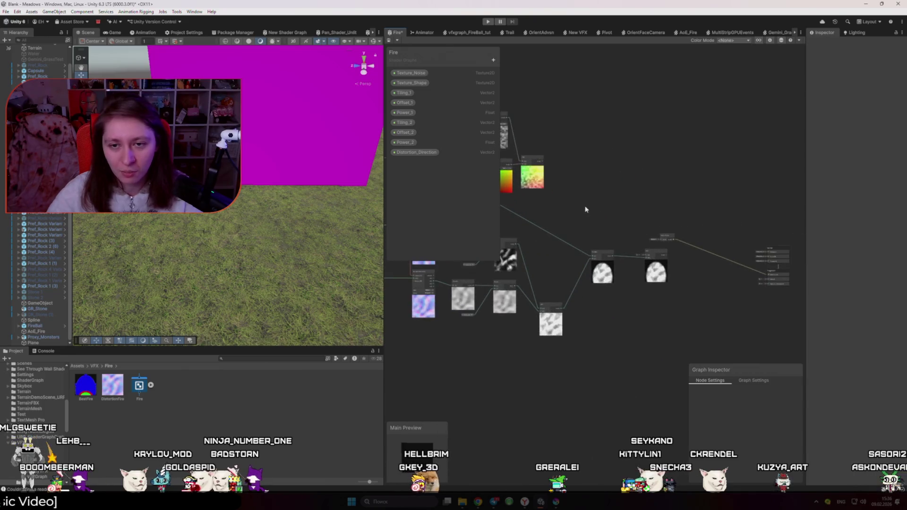
# - Move the Add node right and review the Graph Settings
pyautogui.moveTo(535, 162); pyautogui.dragTo(589, 176)
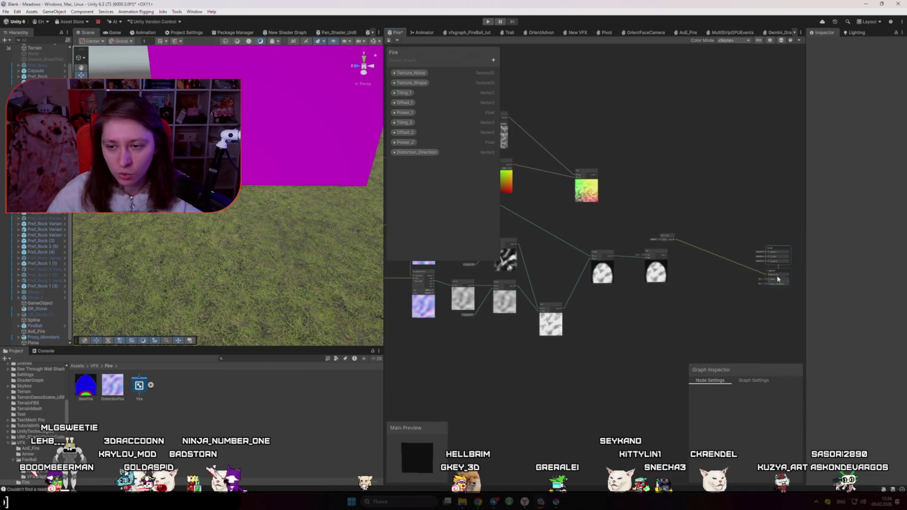
pyautogui.click(755, 381)
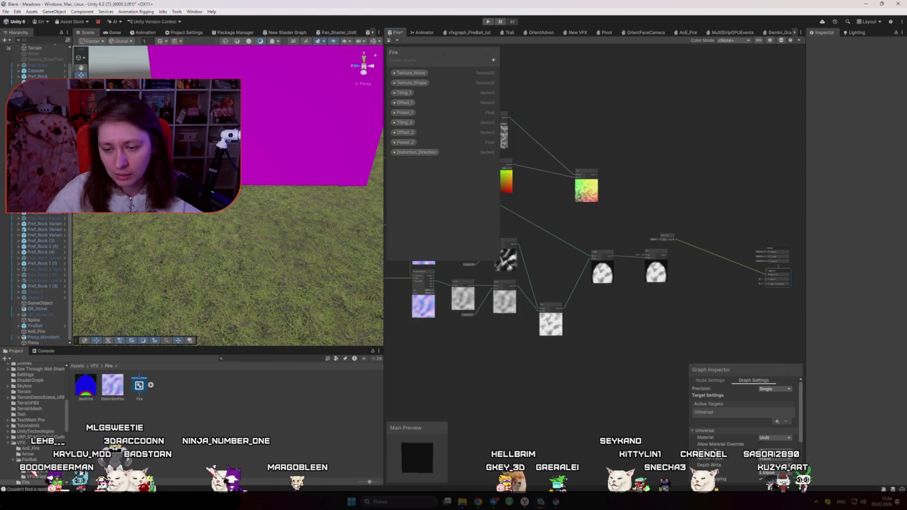
pyautogui.scroll(2, 712, 330)
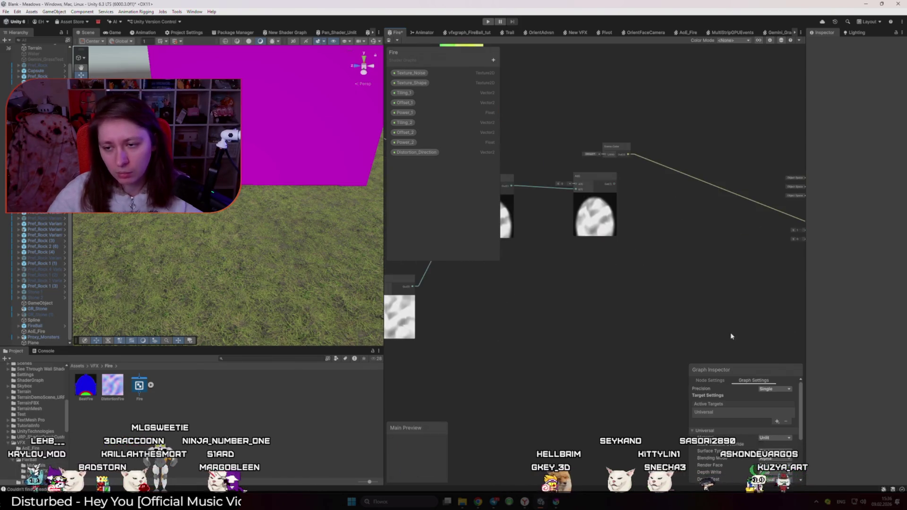
pyautogui.scroll(-2, 622, 251)
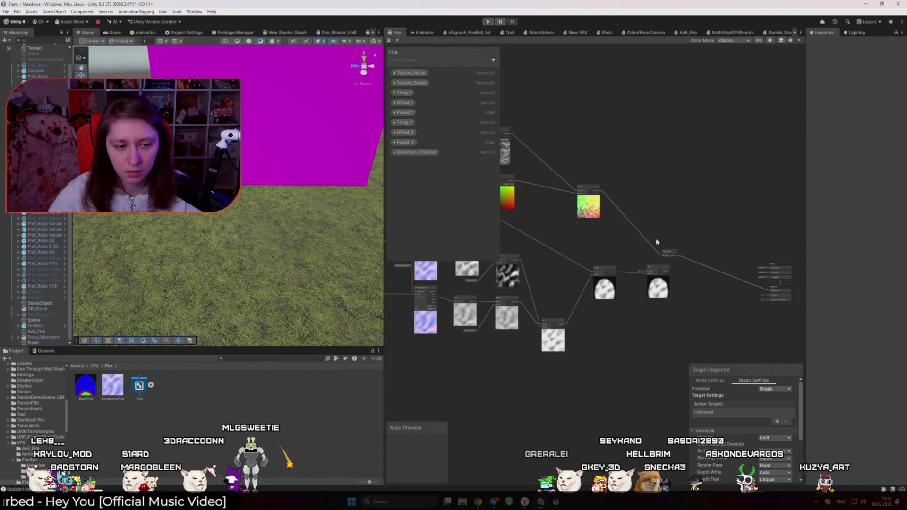
# - Create a material from the Fire shader and bring the plane into view in the Scene
pyautogui.rightClick(139, 385)
pyautogui.moveTo(189, 177)
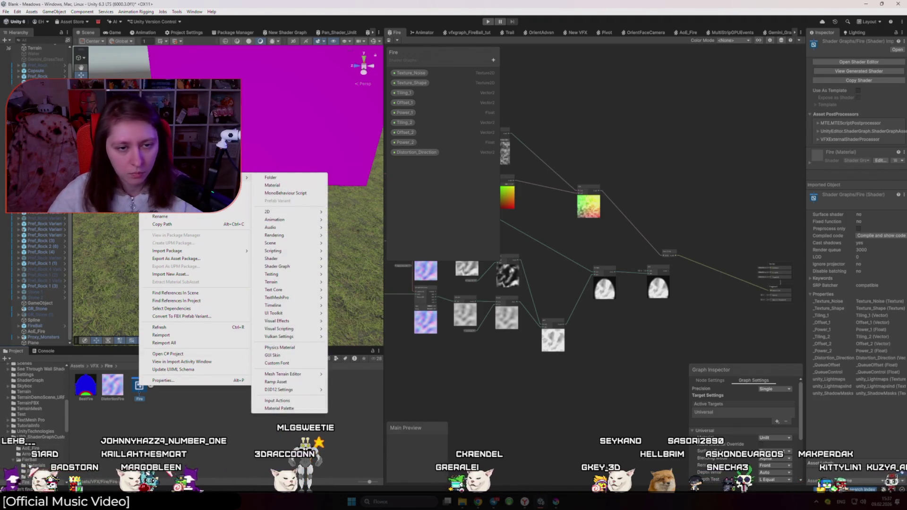
pyautogui.click(272, 186)
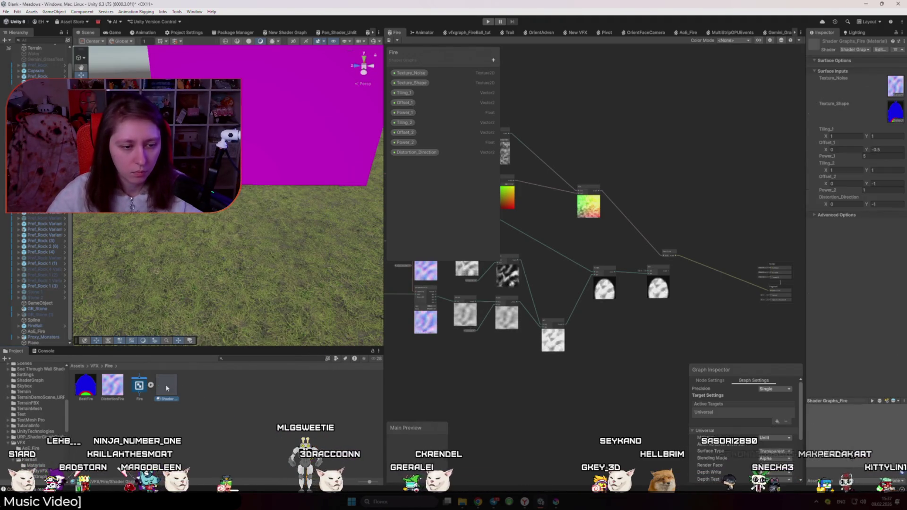
pyautogui.moveTo(271, 137)
pyautogui.mouseDown()
pyautogui.moveTo(251, 236)
pyautogui.moveTo(247, 271)
pyautogui.moveTo(254, 275)
pyautogui.mouseUp()
pyautogui.press('w')
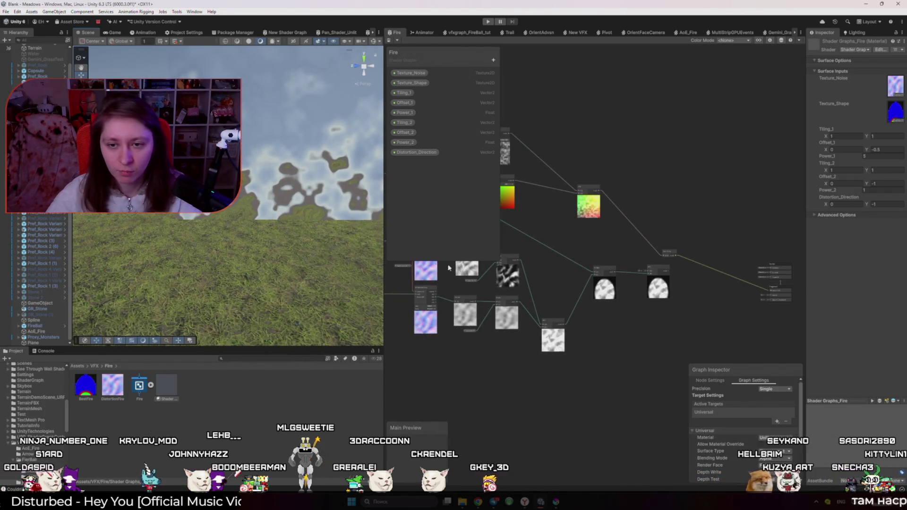
# - Add a Multiply node and route its output into the Scene Color node's UV input
pyautogui.scroll(4, 634, 193)
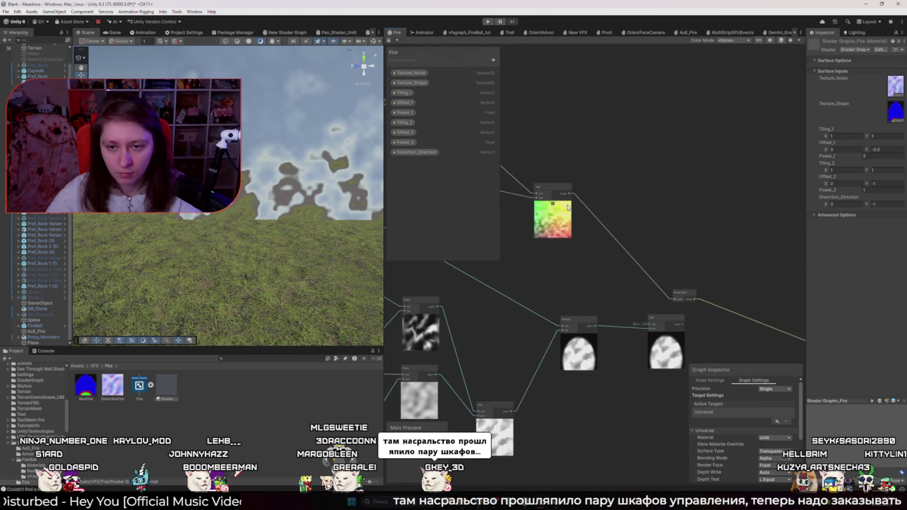
pyautogui.scroll(3, 651, 327)
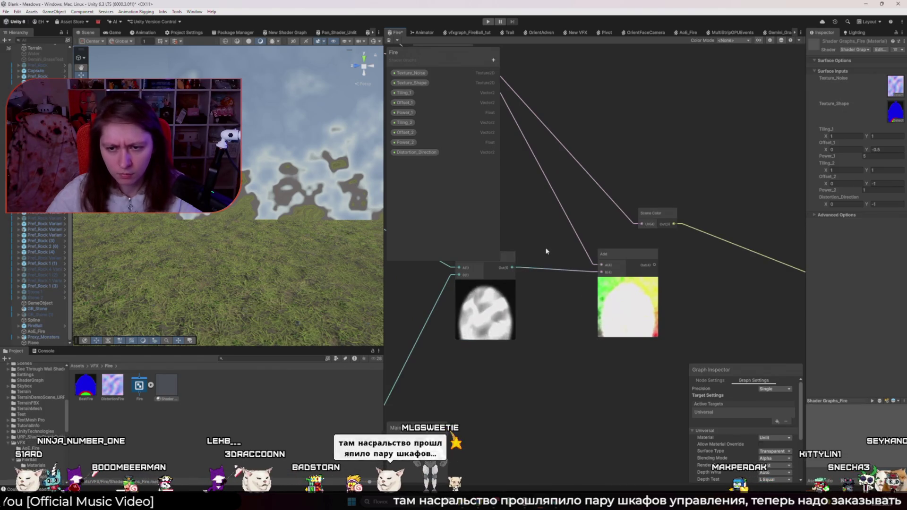
pyautogui.scroll(-1, 529, 239)
pyautogui.press('space')
pyautogui.write('multiply')
pyautogui.press('Return')
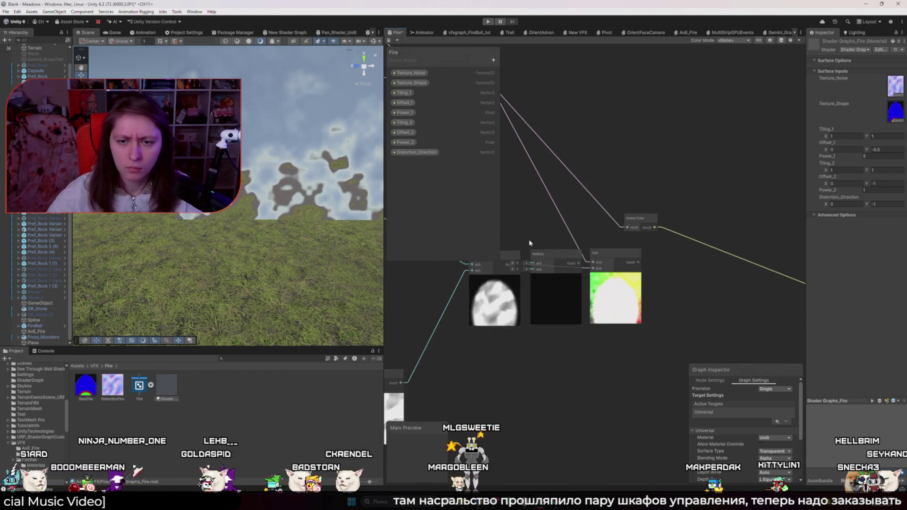
pyautogui.scroll(-2, 543, 245)
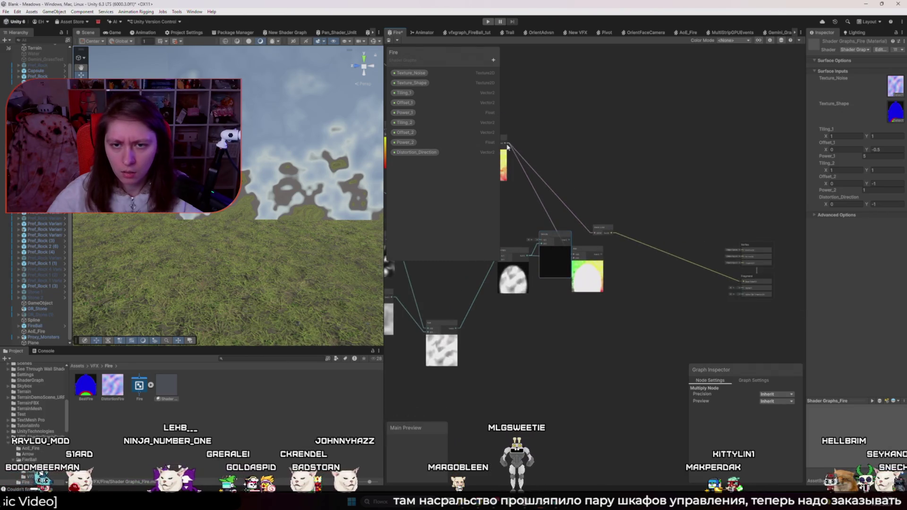
pyautogui.scroll(3, 561, 218)
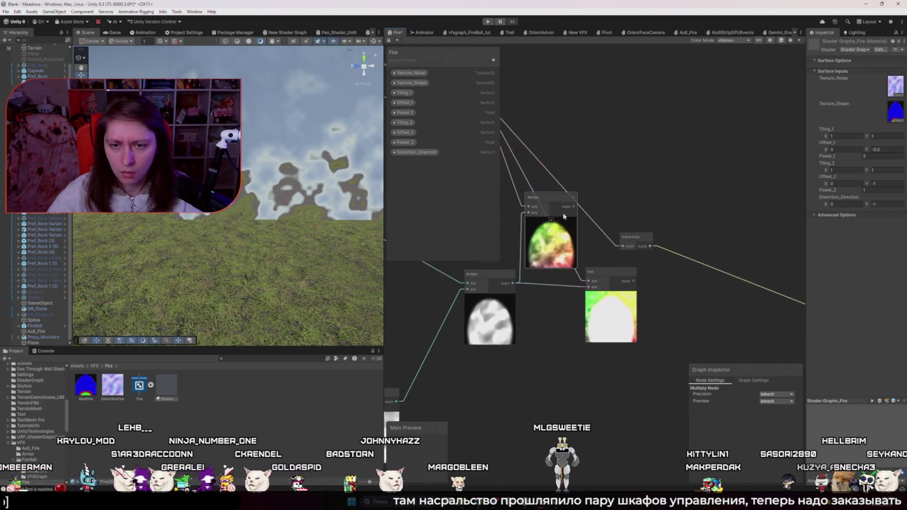
pyautogui.moveTo(596, 227); pyautogui.dragTo(623, 247)
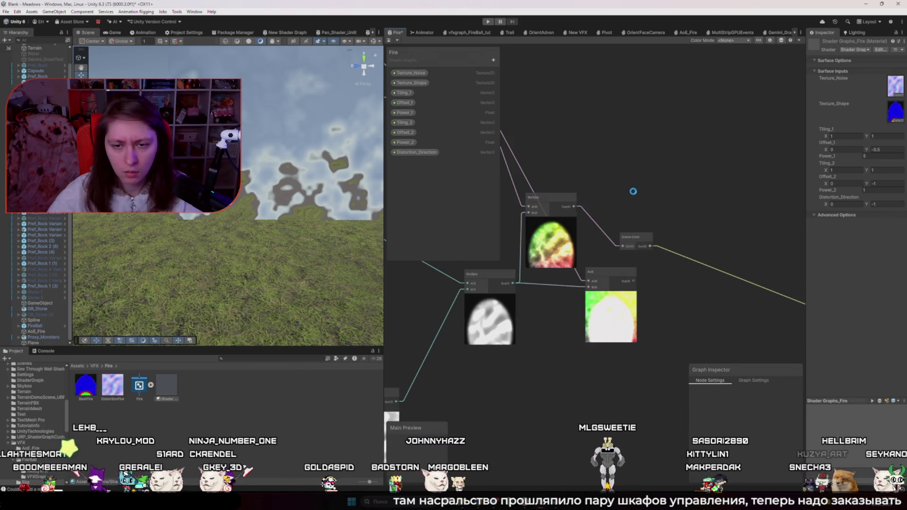
pyautogui.moveTo(312, 199); pyautogui.dragTo(254, 237)
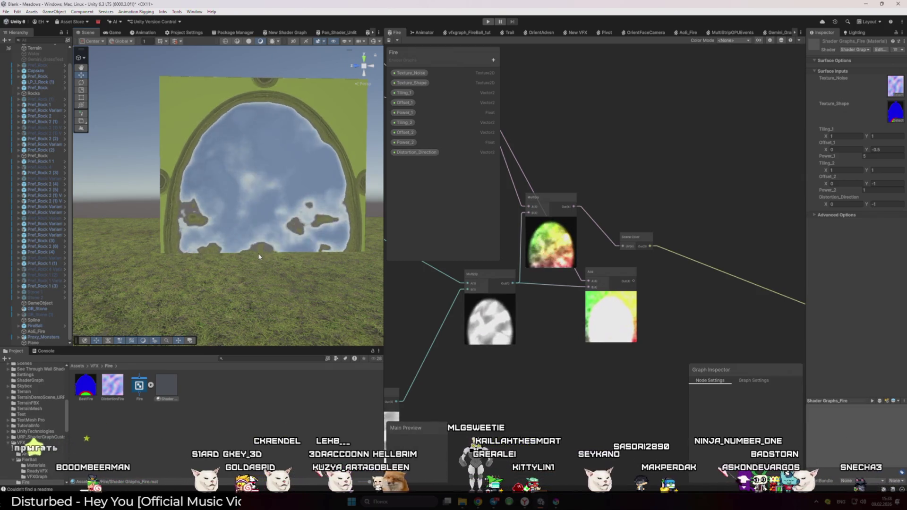
# - Examine the distorted portal plane up close, then minimize Unity with Win+D
pyautogui.scroll(2, 259, 255)
pyautogui.moveTo(259, 255)
pyautogui.mouseDown()
pyautogui.moveTo(201, 289)
pyautogui.moveTo(265, 279)
pyautogui.moveTo(233, 277)
pyautogui.mouseUp()
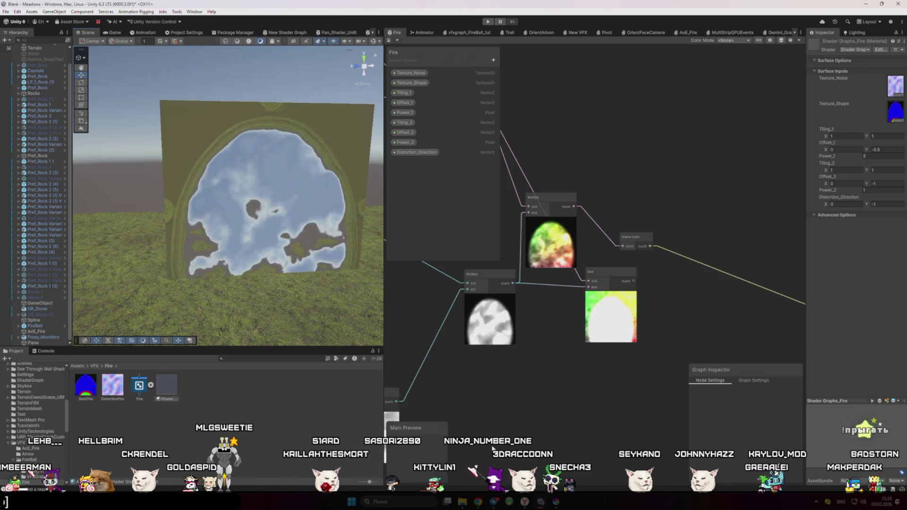
pyautogui.scroll(-3, 599, 384)
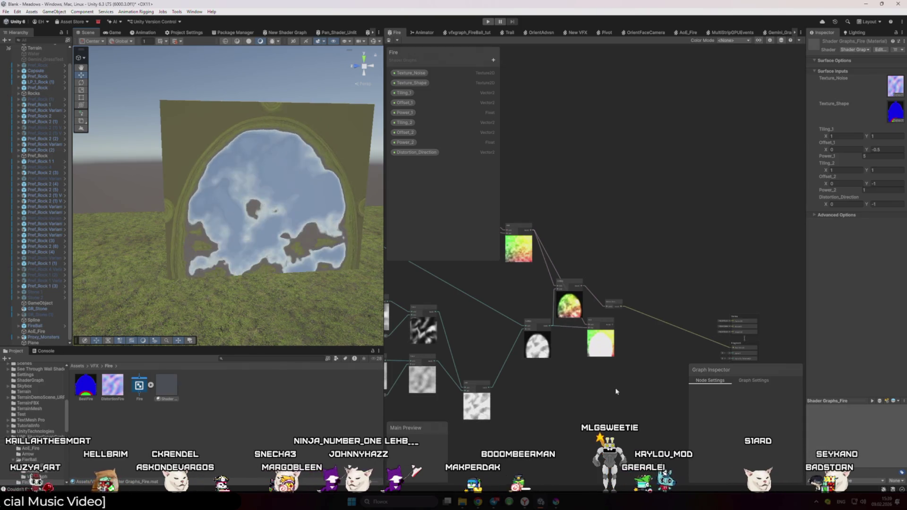
pyautogui.press('super+d')
# - Bring Chrome forward and go to the distortion chat in ChatGPT
pyautogui.moveTo(478, 502)
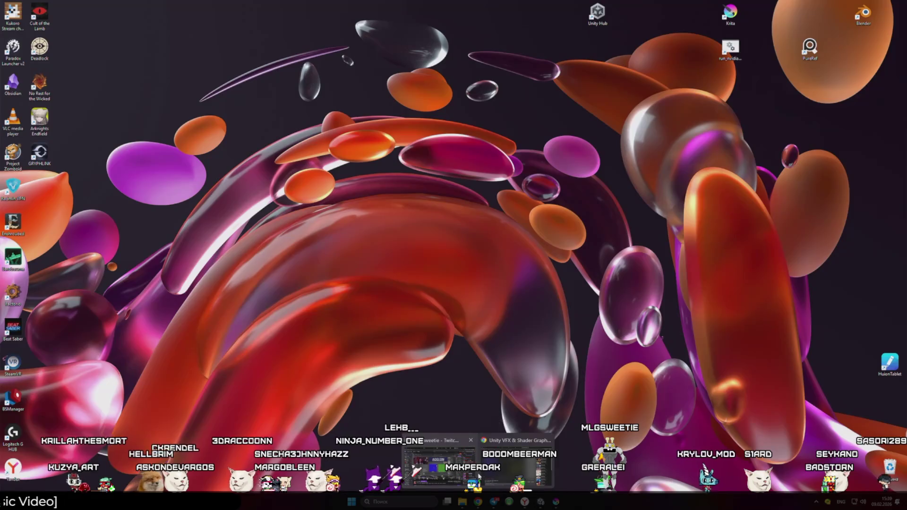
pyautogui.click(480, 475)
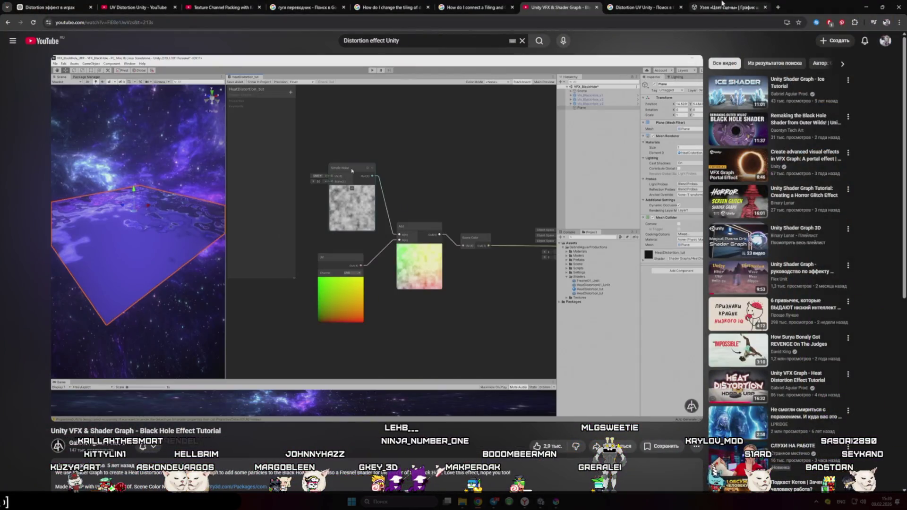
pyautogui.click(722, 4)
pyautogui.hotkey('ctrl', '1')
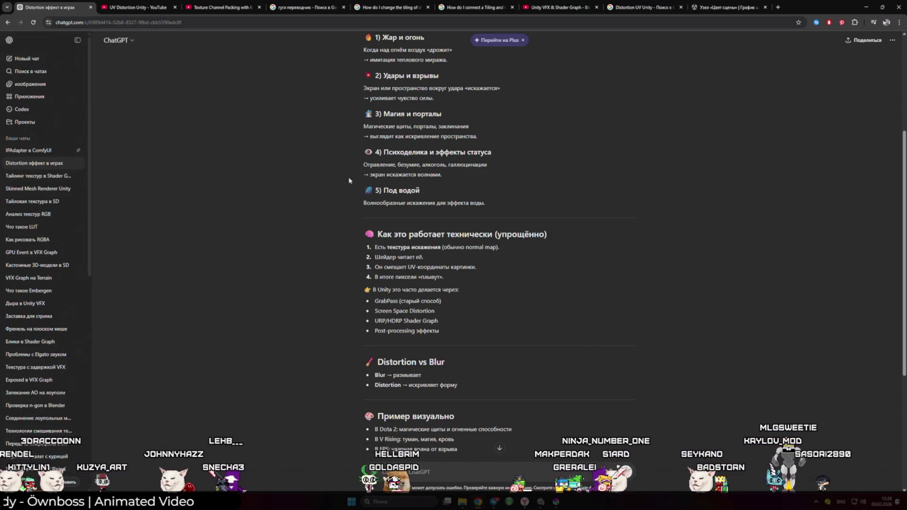
pyautogui.scroll(-4, 356, 179)
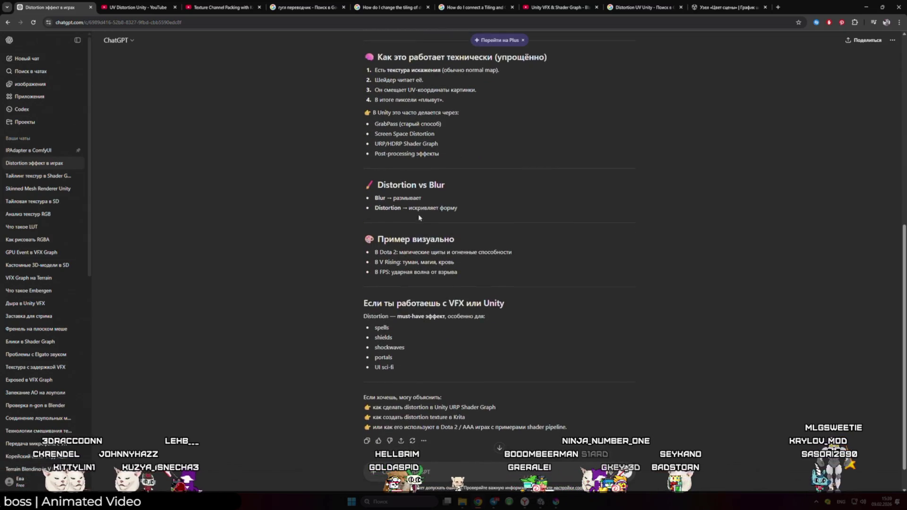
# - Ask in Russian what the Shader Graph distortion effect is based on
pyautogui.hotkey('alt', 'shift')
pyautogui.write('а за счет чего это')
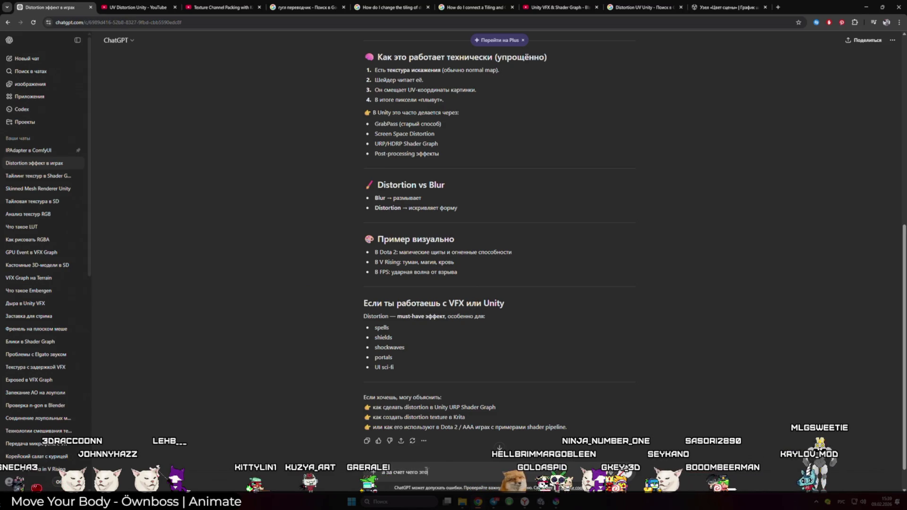
pyautogui.write('аетьс')
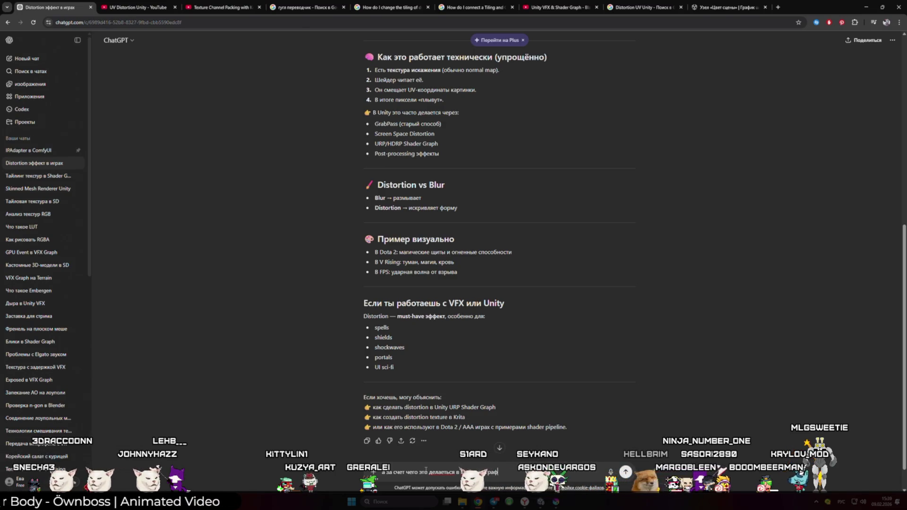
pyautogui.press('Return')
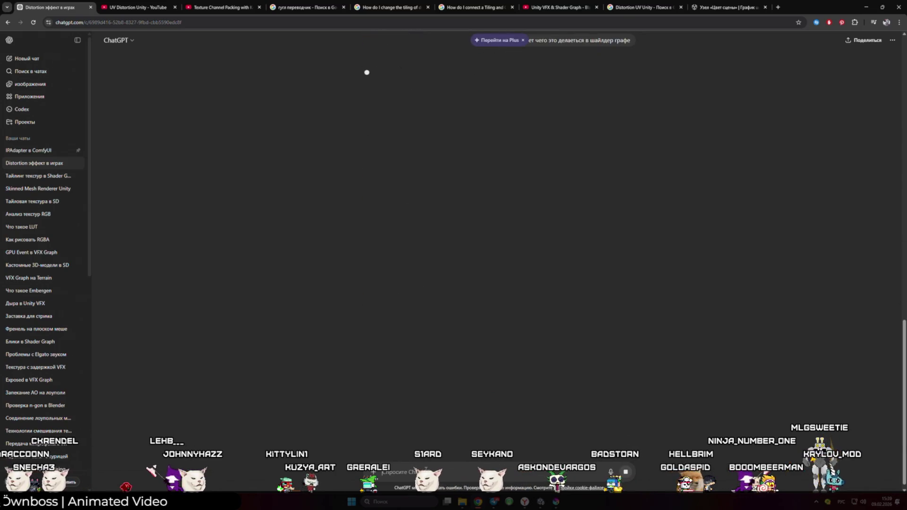
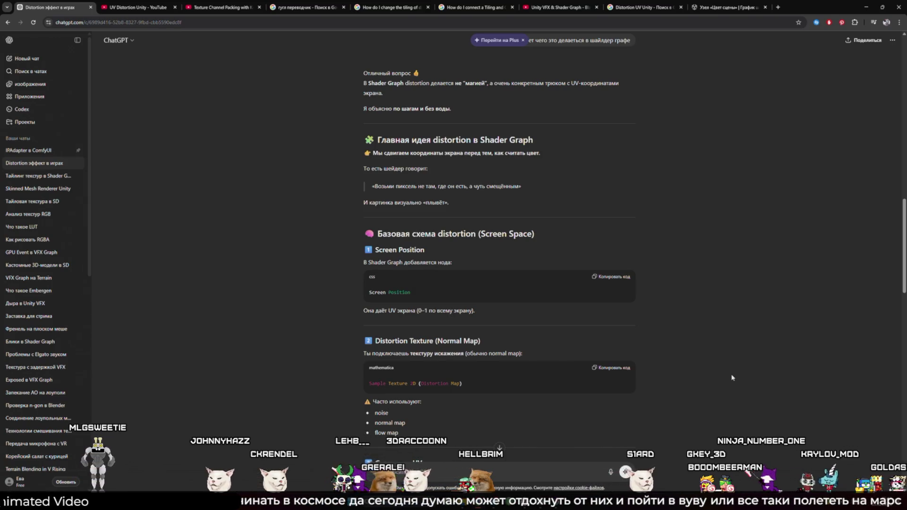
# - Return to Unity and orbit the Scene view around the fire plane
pyautogui.scroll(-2, 727, 376)
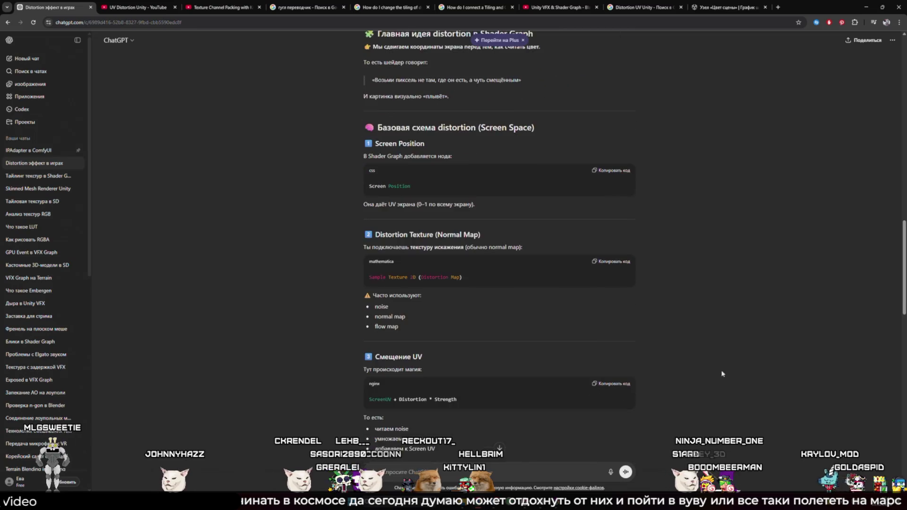
pyautogui.scroll(-1, 722, 367)
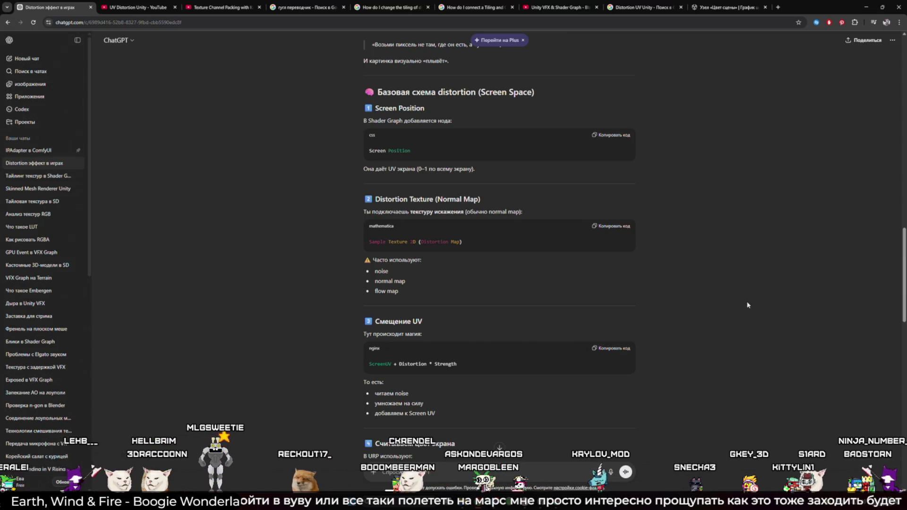
pyautogui.scroll(-4, 750, 302)
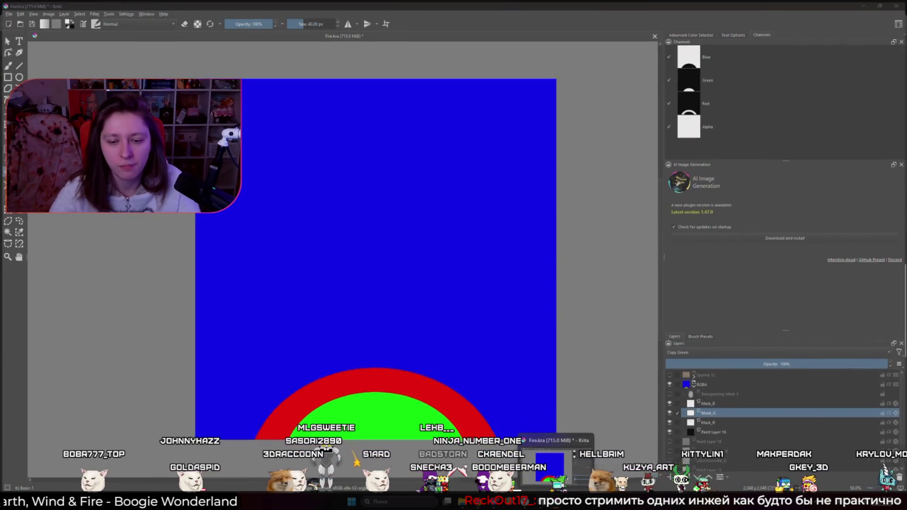
pyautogui.click(481, 502)
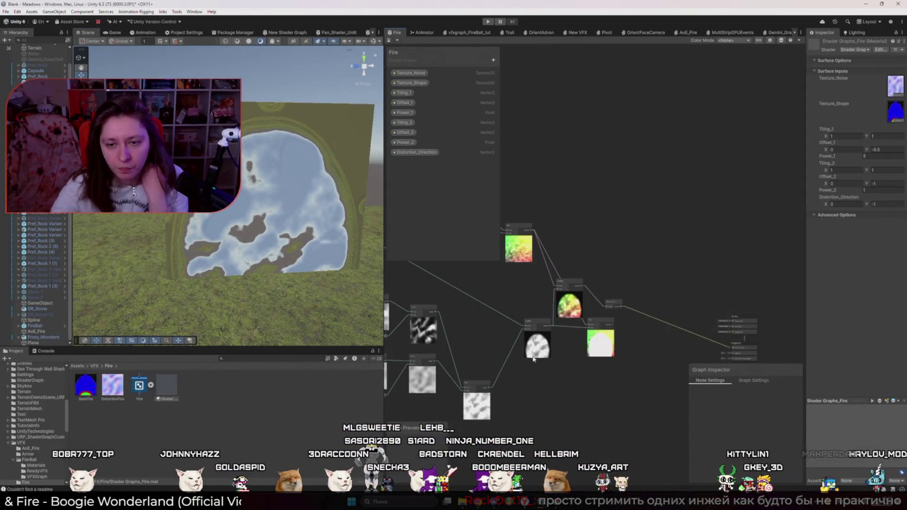
pyautogui.scroll(2, 608, 313)
pyautogui.moveTo(265, 269)
pyautogui.mouseDown()
pyautogui.moveTo(276, 272)
pyautogui.moveTo(271, 268)
pyautogui.mouseUp()
# - Delete the Scene Color node from the Fire graph, then switch to the RiME VFX talk
pyautogui.moveTo(549, 236)
pyautogui.mouseDown()
pyautogui.moveTo(615, 275)
pyautogui.moveTo(615, 285)
pyautogui.moveTo(715, 332)
pyautogui.moveTo(752, 337)
pyautogui.mouseUp()
pyautogui.press('Delete')
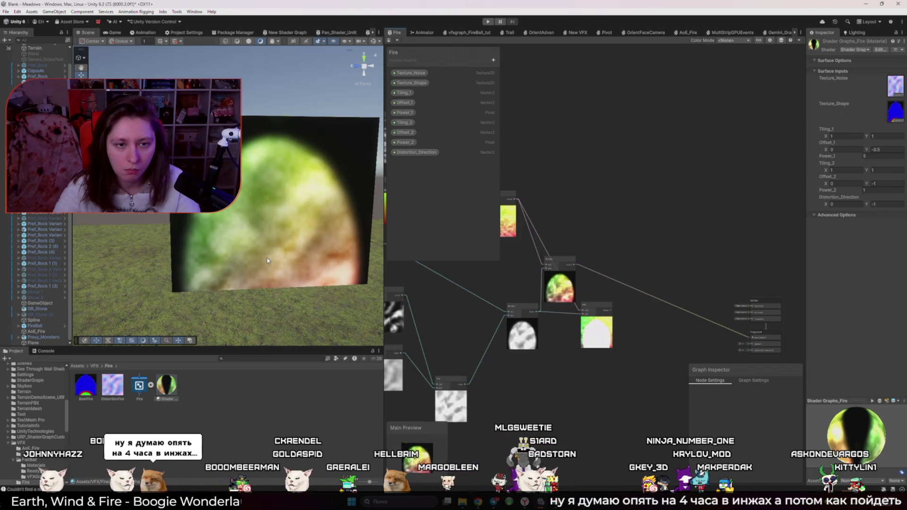
pyautogui.moveTo(267, 260); pyautogui.dragTo(320, 275)
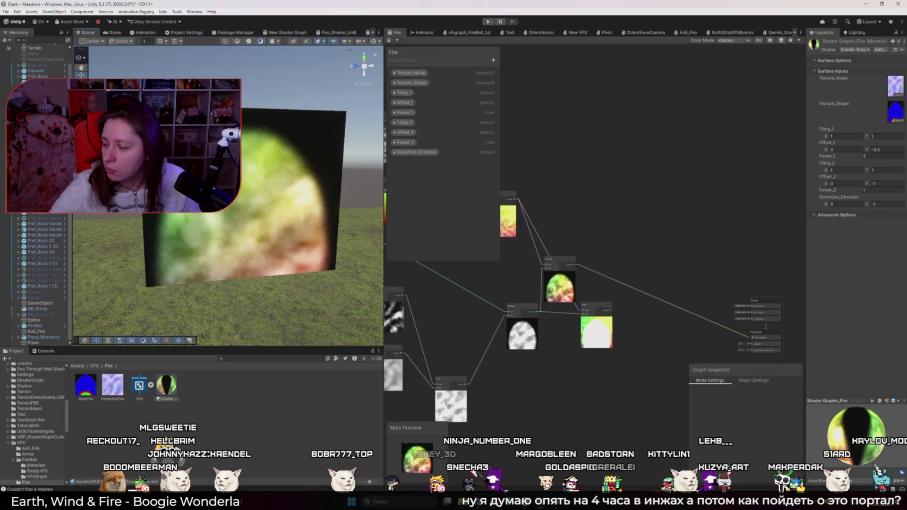
pyautogui.hotkey('alt', 'Tab')
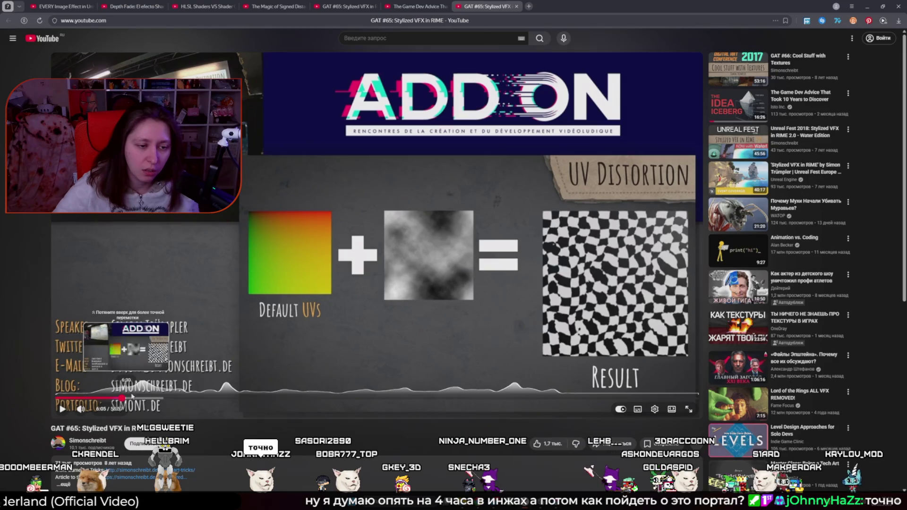
# - Rewind the RiME talk to about 3:56 and play and pause through the flame example
pyautogui.click(98, 398)
pyautogui.click(430, 264)
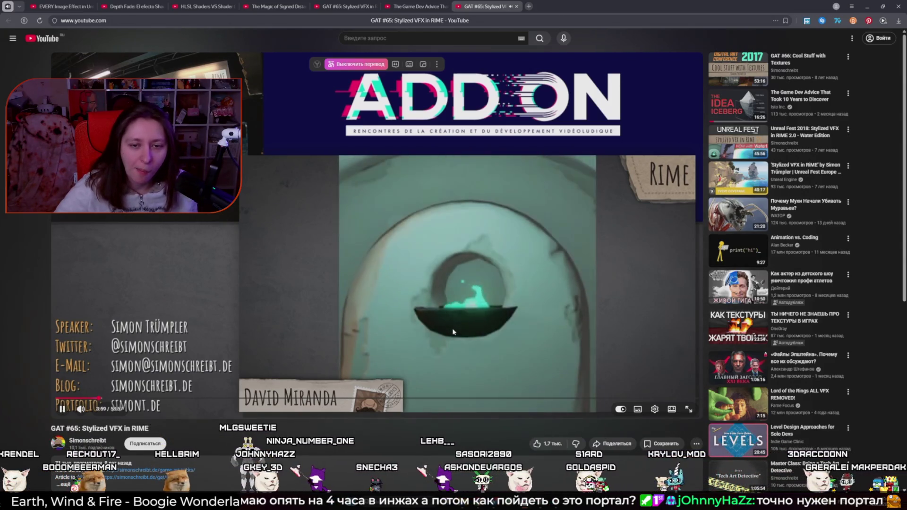
pyautogui.click(413, 314)
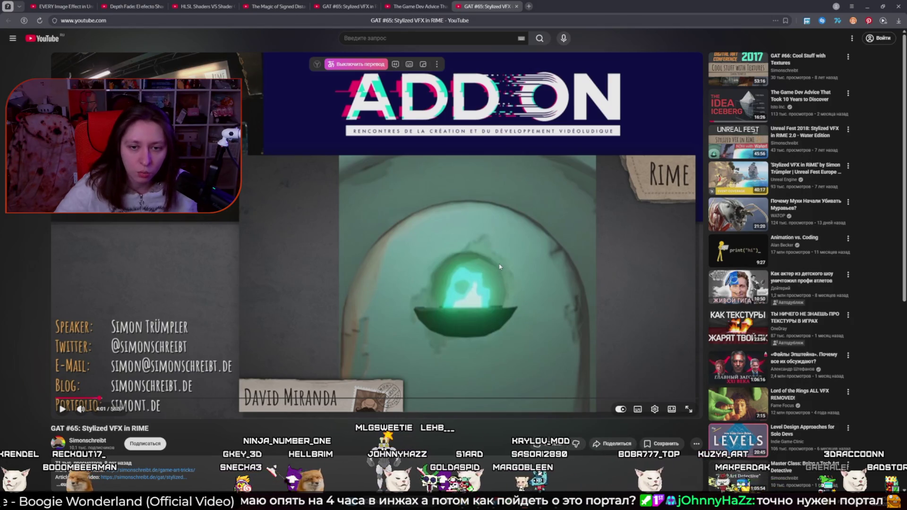
pyautogui.click(478, 276)
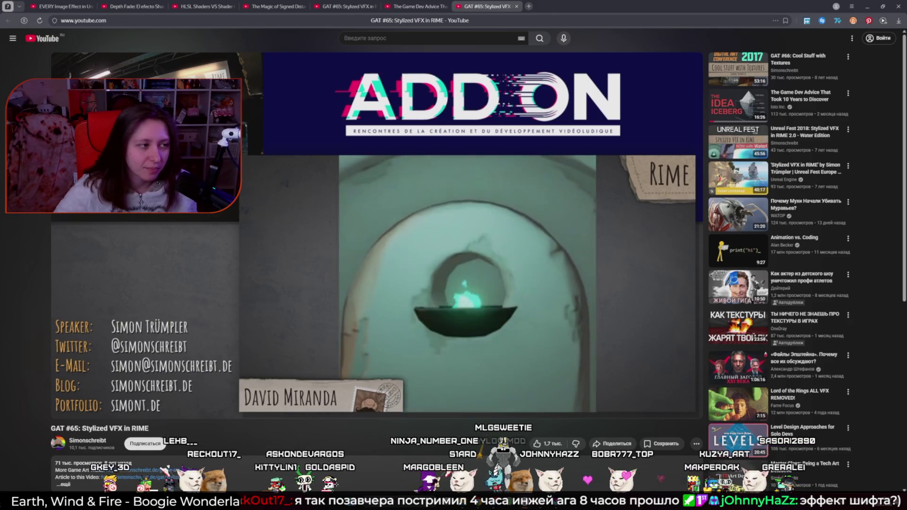
pyautogui.click(372, 373)
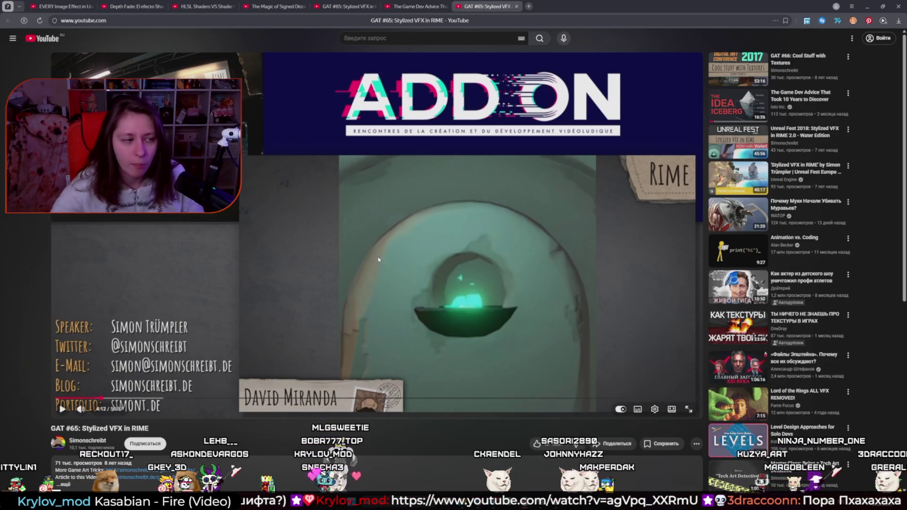
pyautogui.click(376, 297)
# - Skip ahead in the talk to the UV Distortion slide at 5:51
pyautogui.press('l')
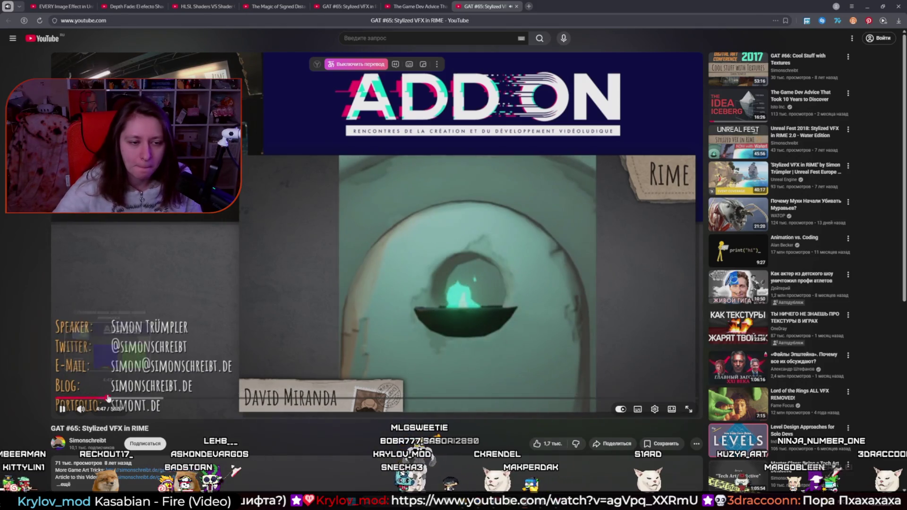
pyautogui.click(113, 399)
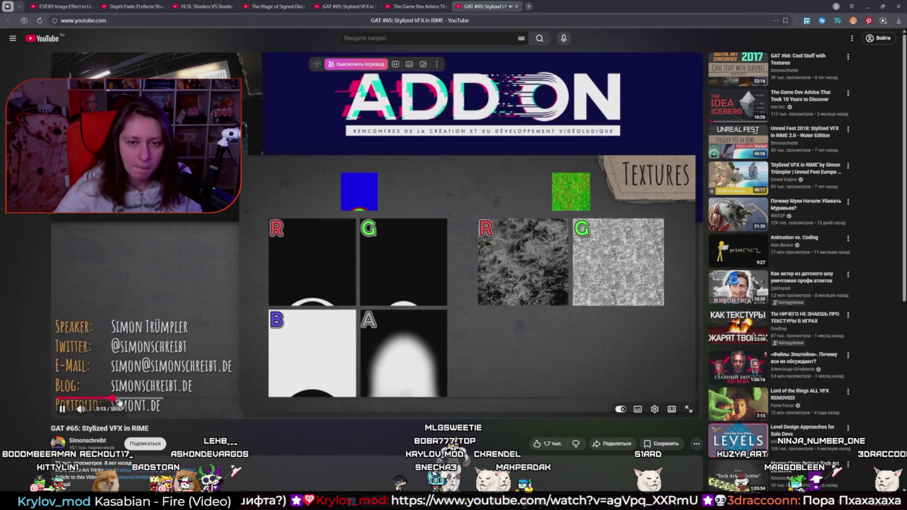
pyautogui.click(119, 399)
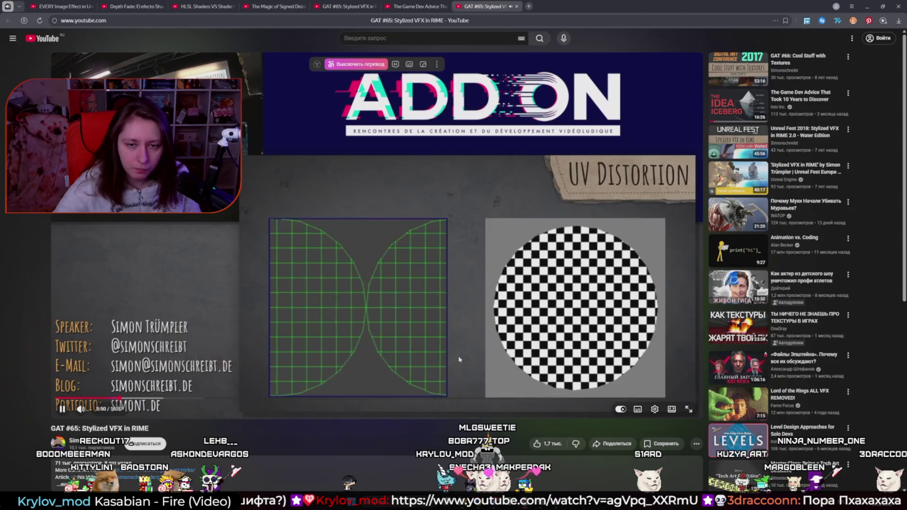
pyautogui.click(447, 333)
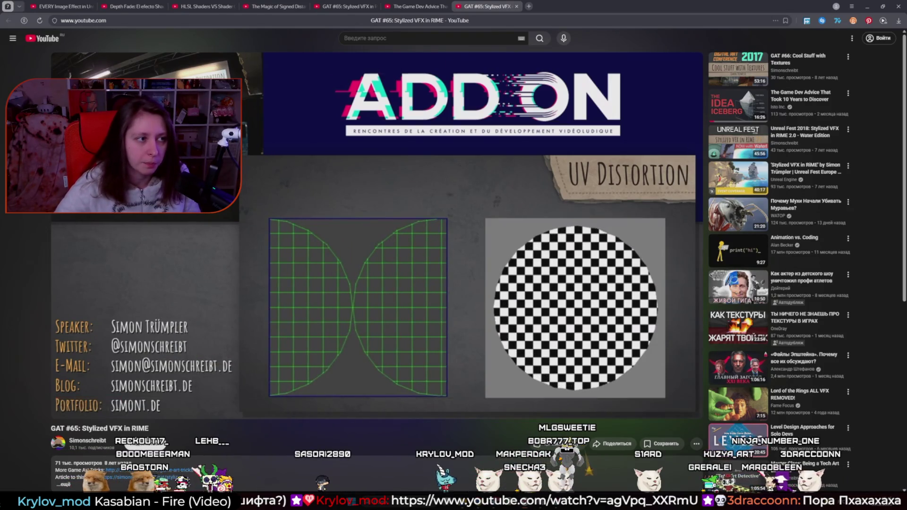
# - Watch the UV distortion grid animation up to the default UVs plus noise slide, then return to Unity
pyautogui.click(548, 354)
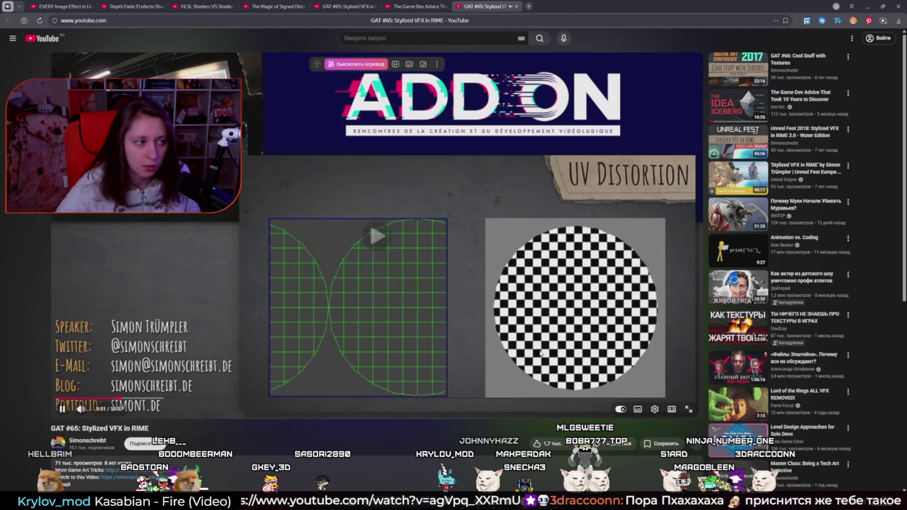
pyautogui.click(539, 354)
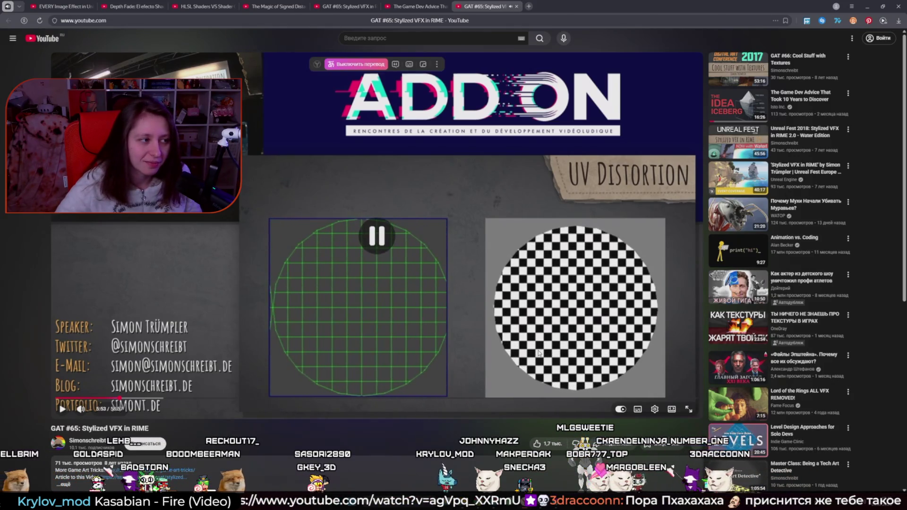
pyautogui.click(540, 353)
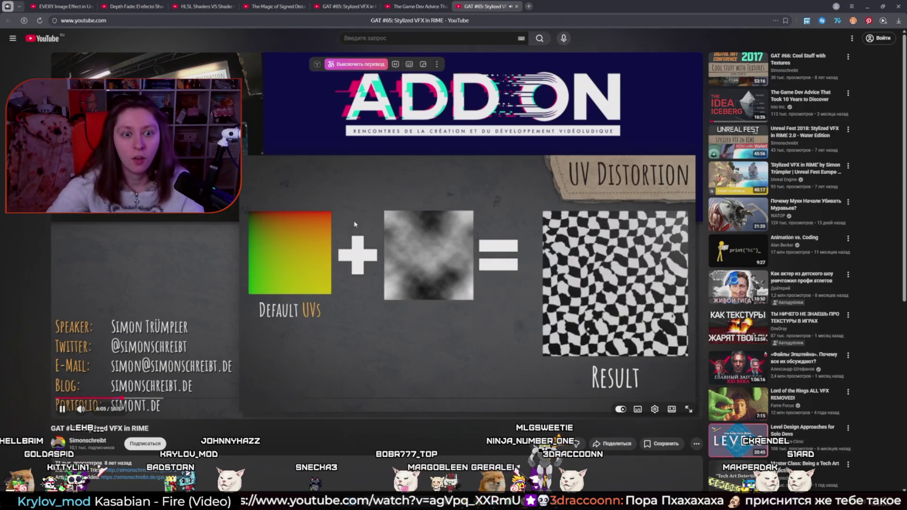
pyautogui.click(355, 224)
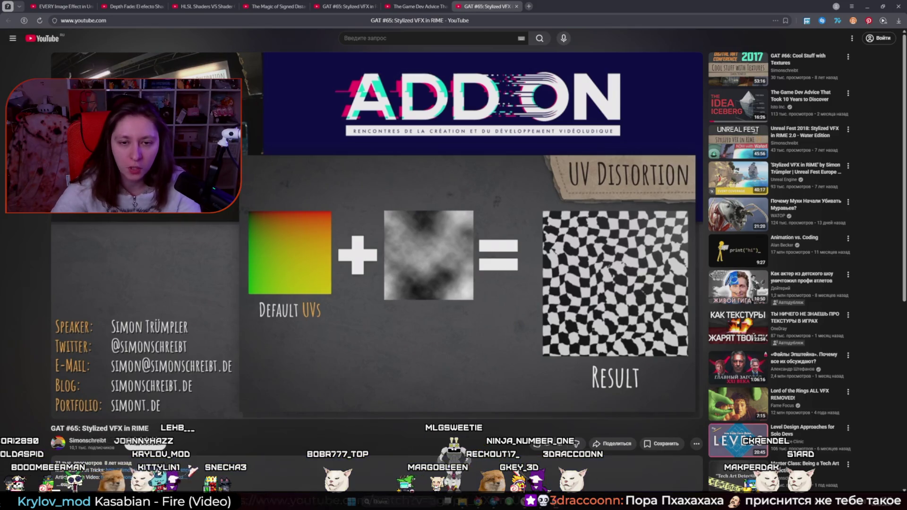
pyautogui.click(479, 502)
pyautogui.click(479, 502)
pyautogui.click(478, 430)
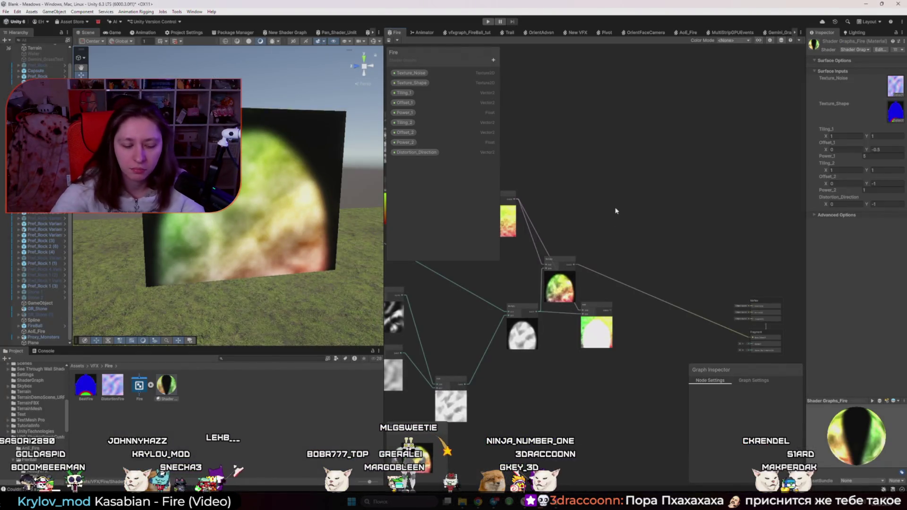
# - Add a UV node to the Fire graph and move it up and left
pyautogui.press('space')
pyautogui.write('вуао')
pyautogui.press('BackSpace')
pyautogui.press('BackSpace')
pyautogui.press('BackSpace')
pyautogui.write('UV')
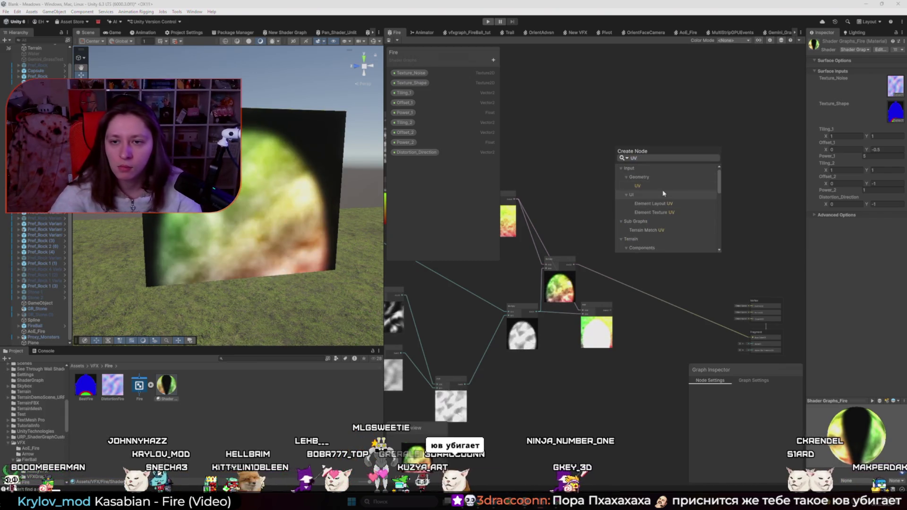
pyautogui.click(655, 188)
pyautogui.moveTo(629, 221); pyautogui.dragTo(589, 169)
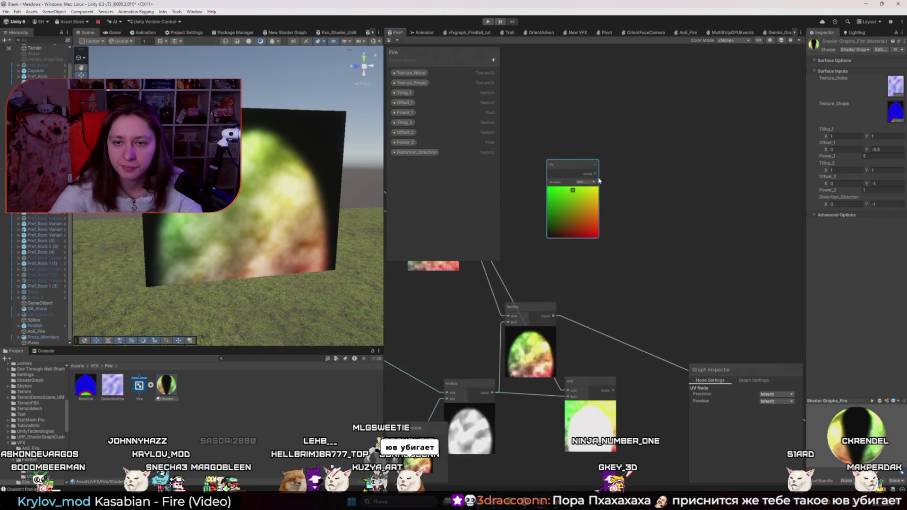
pyautogui.hotkey('alt', 'Tab')
pyautogui.hotkey('alt', 'Tab')
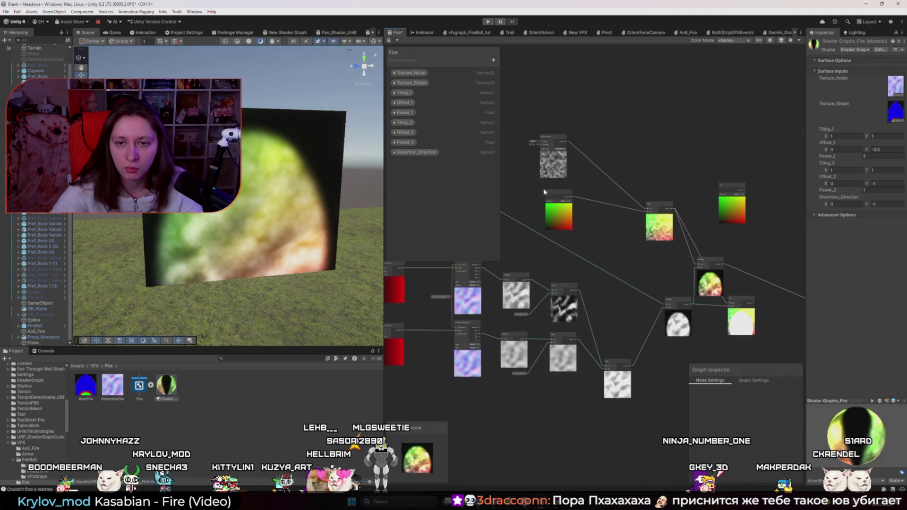
# - Add a Tiling And Offset node and place it between the UV and Add nodes
pyautogui.scroll(3, 547, 194)
pyautogui.scroll(-3, 530, 170)
pyautogui.click(721, 181)
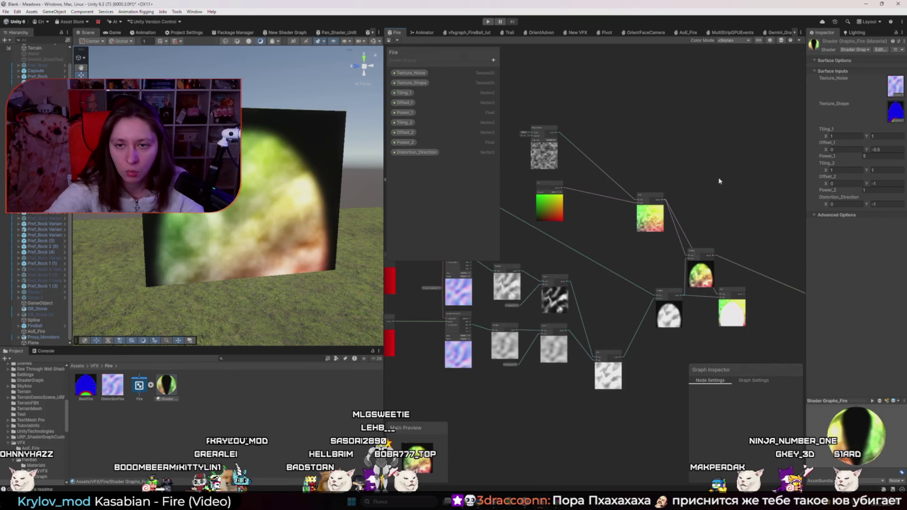
pyautogui.click(574, 216)
pyautogui.scroll(2, 574, 216)
pyautogui.moveTo(574, 216); pyautogui.dragTo(653, 243)
pyautogui.press('space')
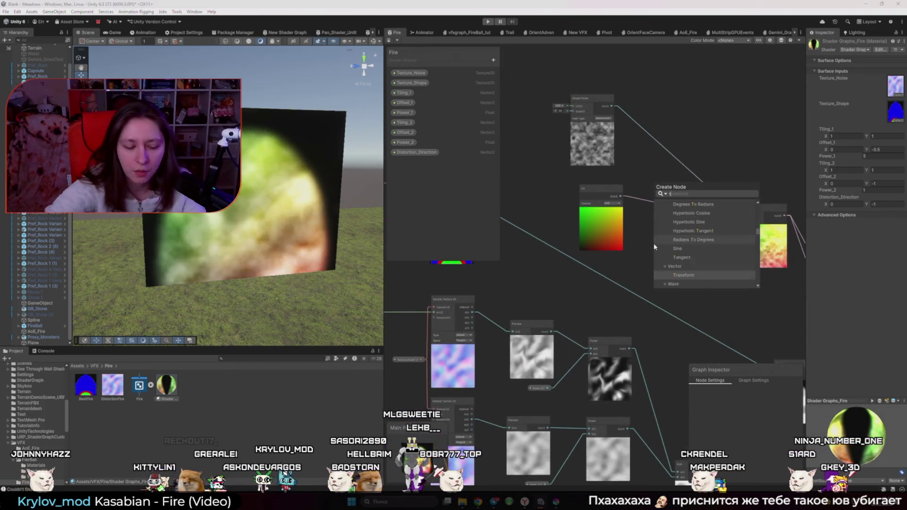
pyautogui.write('til')
pyautogui.press('Return')
pyautogui.moveTo(676, 257)
pyautogui.mouseDown()
pyautogui.moveTo(672, 215)
pyautogui.moveTo(657, 223)
pyautogui.mouseUp()
# - Cancel the unfinished wire, delete the Tiling And Offset node, and switch to YouTube
pyautogui.moveTo(717, 230); pyautogui.dragTo(717, 230)
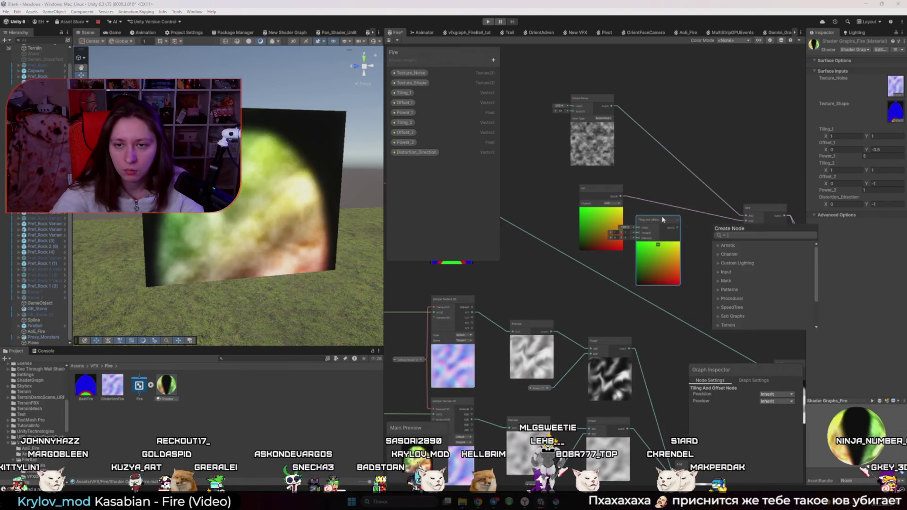
pyautogui.press('Escape')
pyautogui.press('Delete')
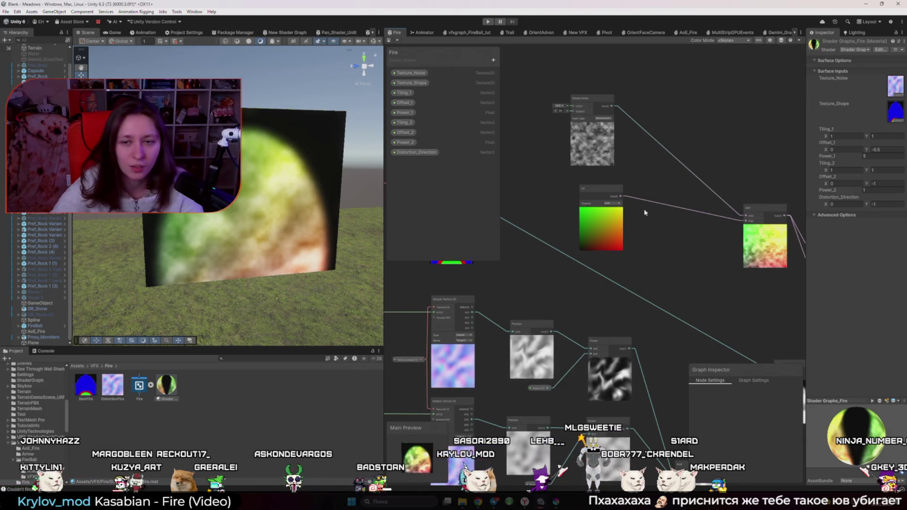
pyautogui.hotkey('alt', 'Tab')
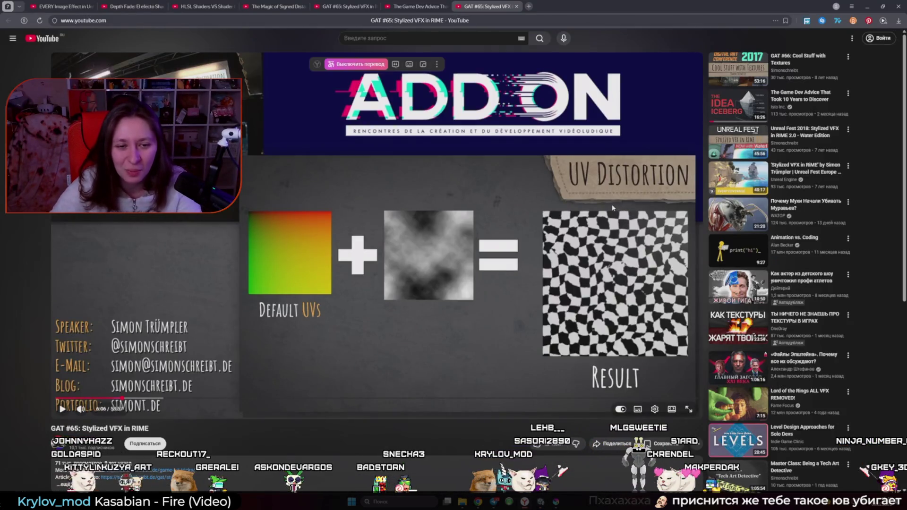
# - Show the Scene Color documentation page in English again
pyautogui.moveTo(478, 500)
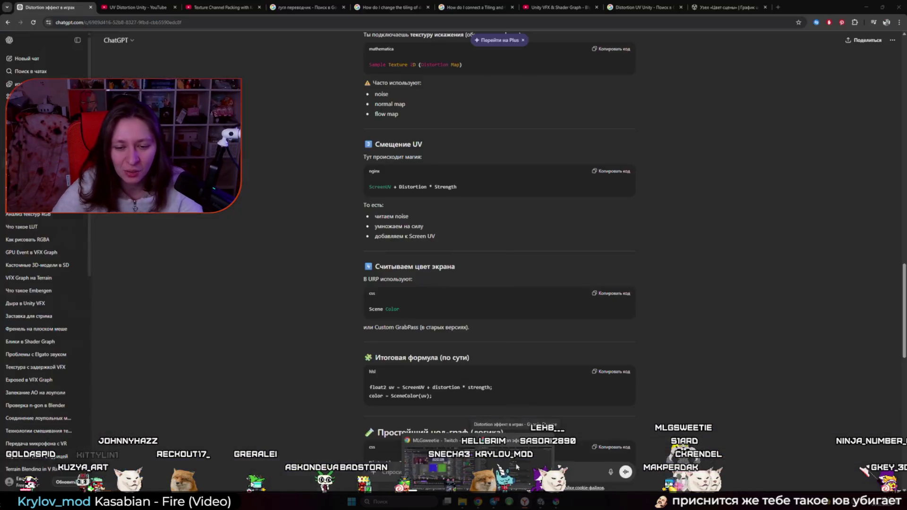
pyautogui.hotkey('alt', 'Tab')
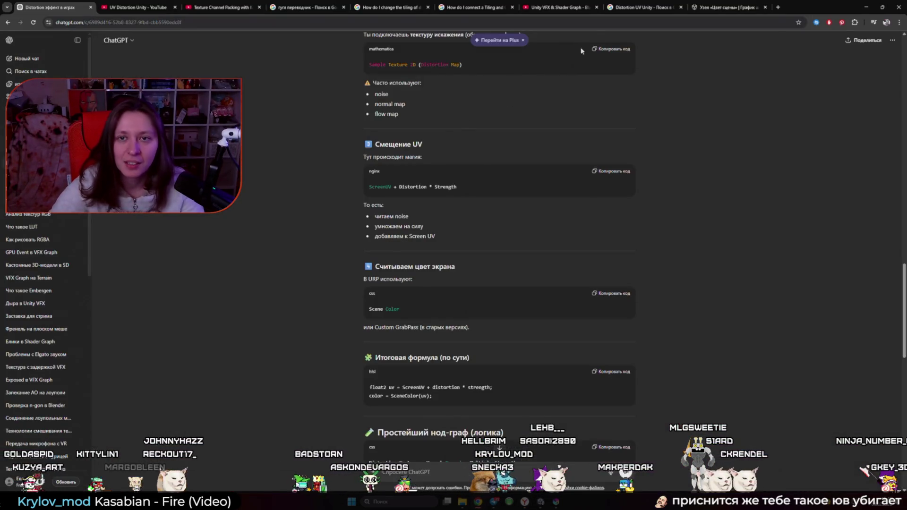
pyautogui.click(714, 6)
pyautogui.click(787, 22)
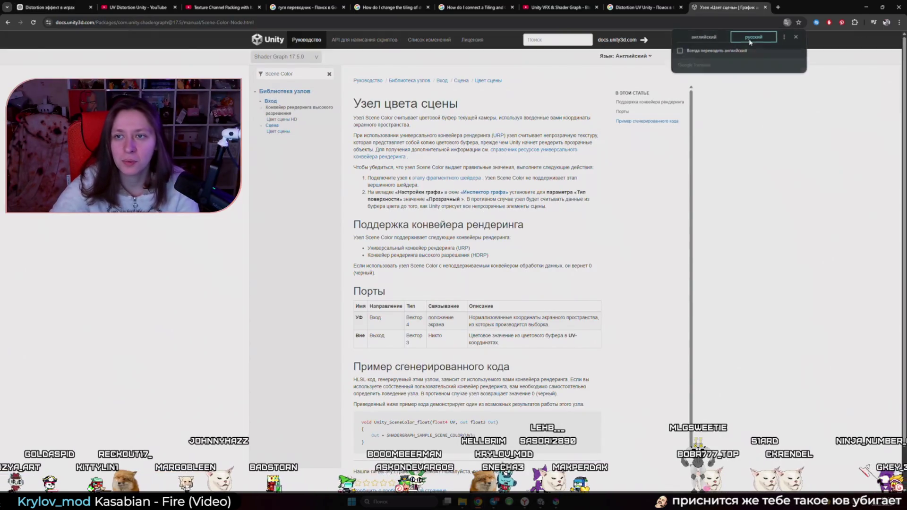
pyautogui.click(704, 39)
# - Filter the docs sidebar for 'UV' and open the UV Node page
pyautogui.tripleClick(313, 76)
pyautogui.write('UV')
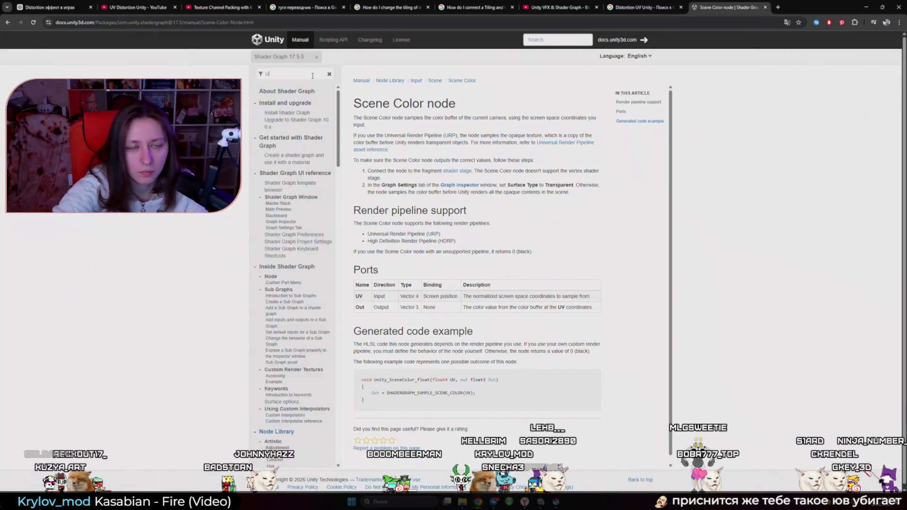
pyautogui.click(269, 113)
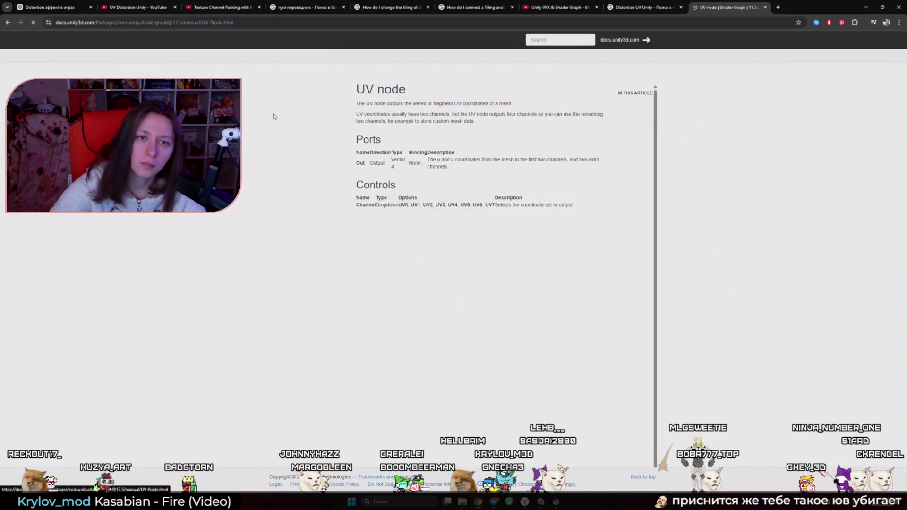
pyautogui.rightClick(373, 137)
pyautogui.click(418, 265)
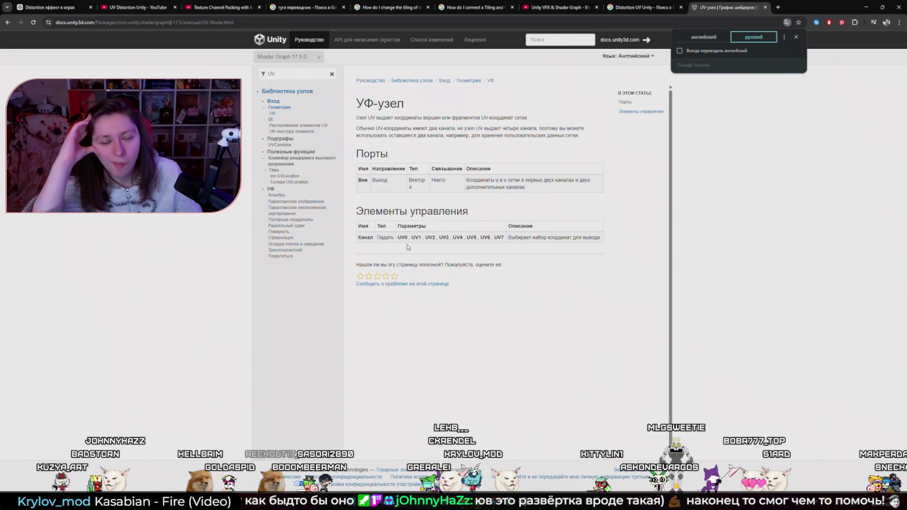
pyautogui.click(643, 7)
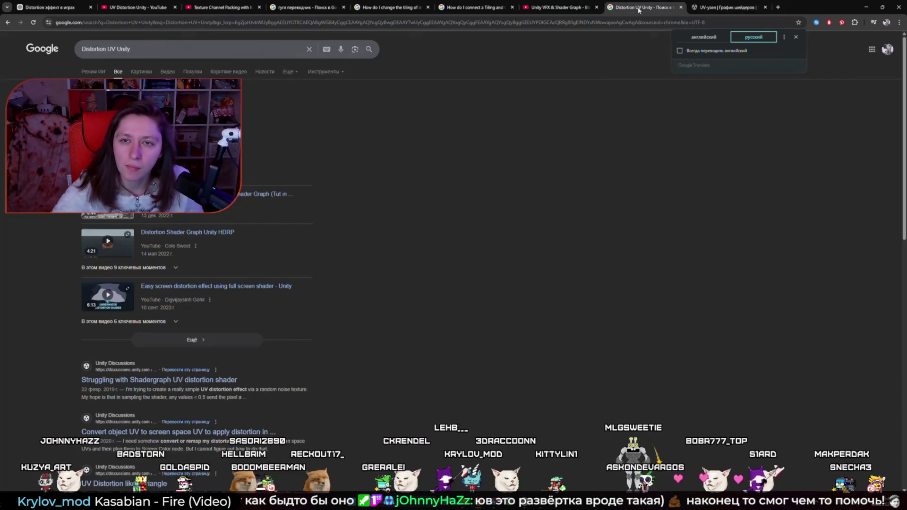
# - Play the RiME talk's UV Distortion section for a few seconds, pause, and go back to Unity
pyautogui.click(557, 7)
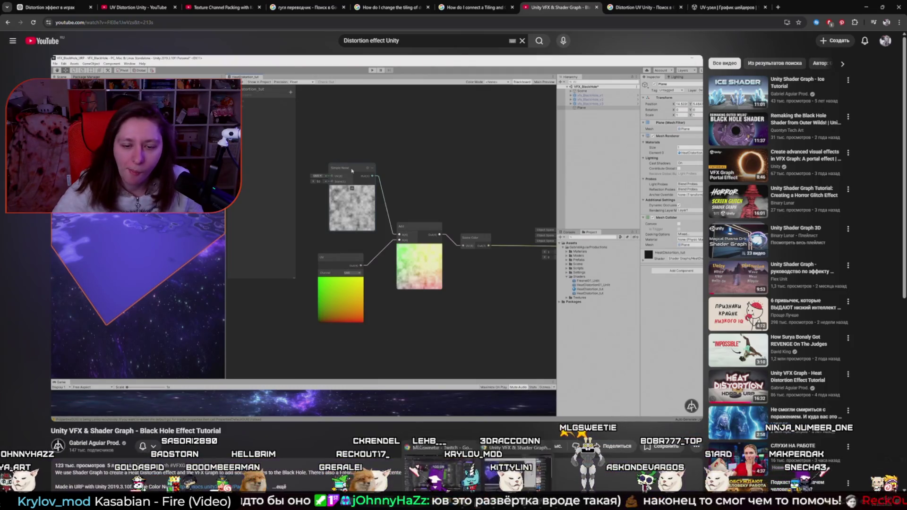
pyautogui.hotkey('alt', 'Tab')
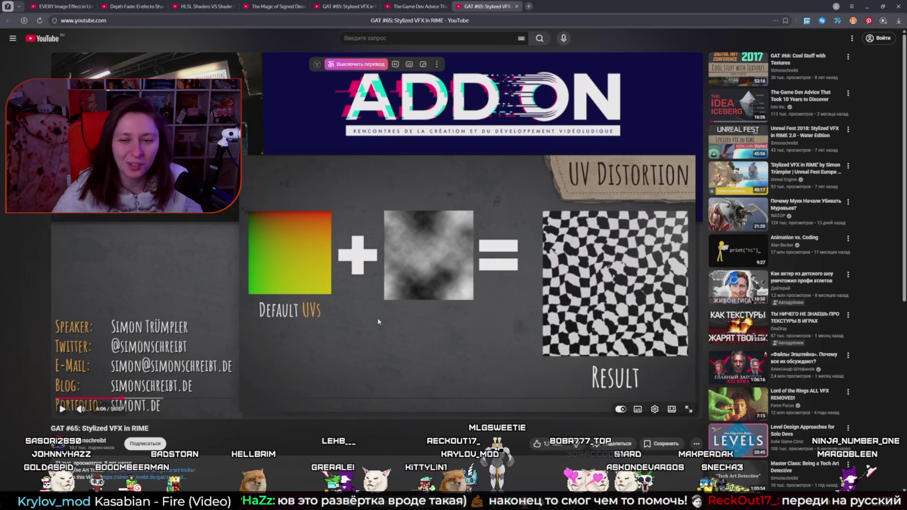
pyautogui.click(366, 324)
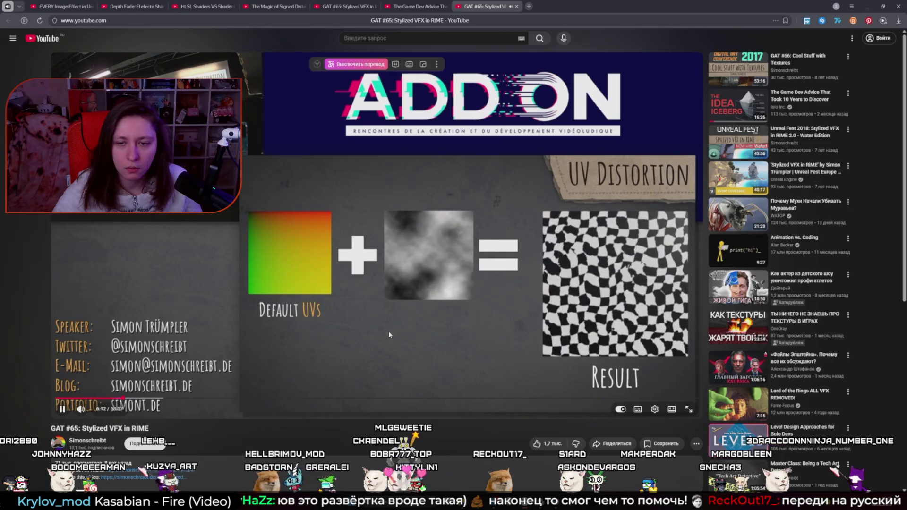
pyautogui.press('space')
pyautogui.hotkey('alt', 'Tab')
pyautogui.hotkey('alt', 'Tab')
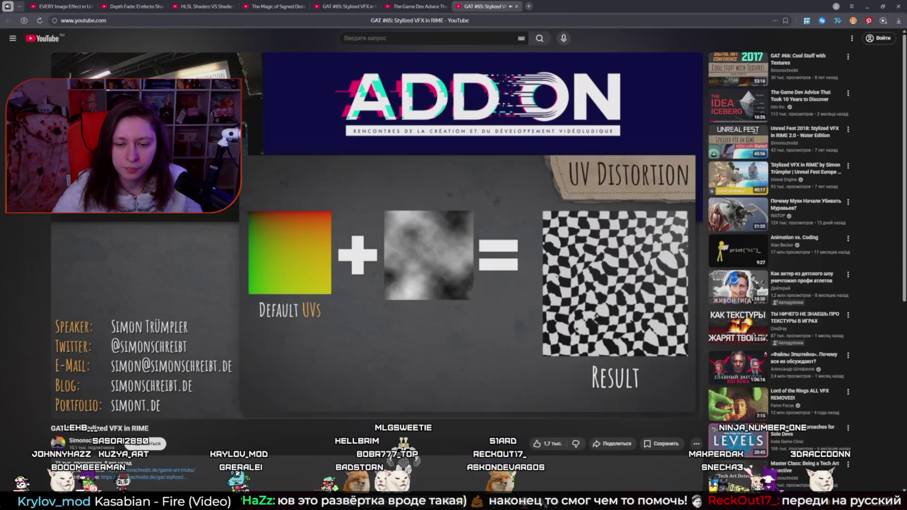
pyautogui.hotkey('alt', 'Tab')
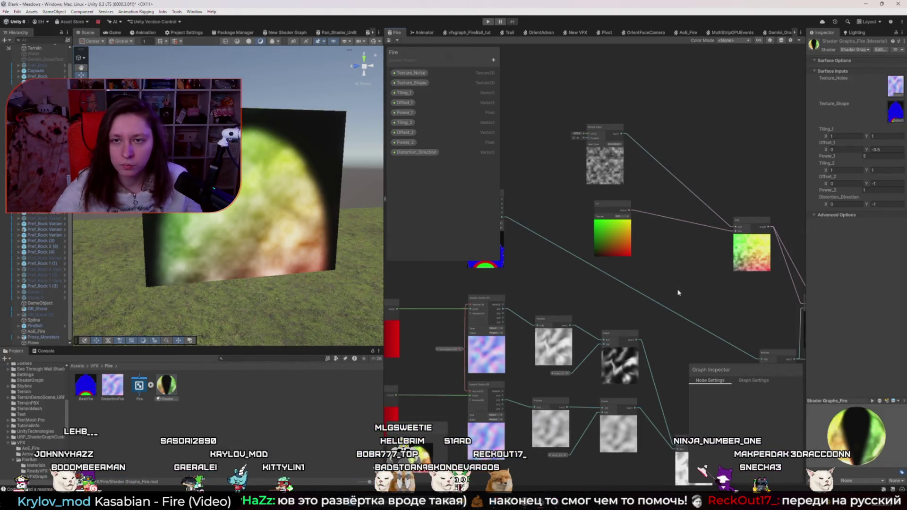
# - Add a Tiling And Offset node feeding the Simple Noise UV input
pyautogui.press('space')
pyautogui.write('tili')
pyautogui.press('Return')
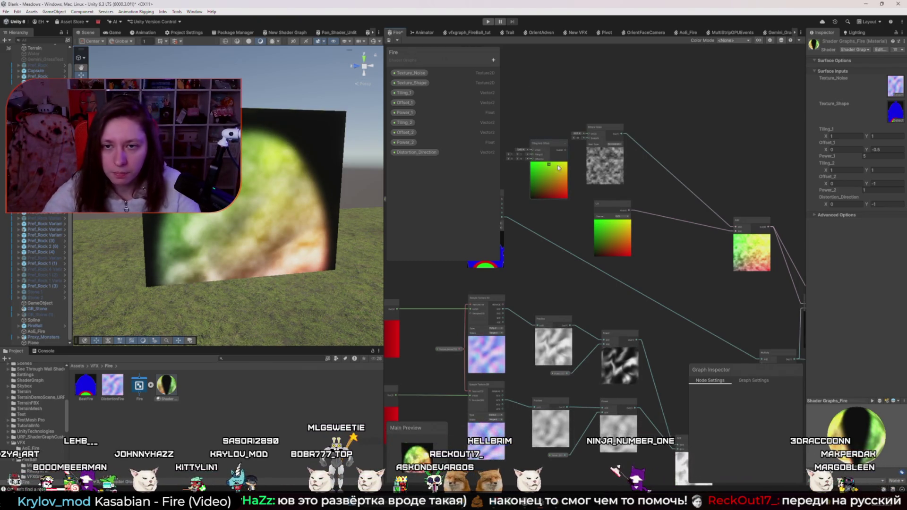
pyautogui.moveTo(585, 141); pyautogui.dragTo(585, 138)
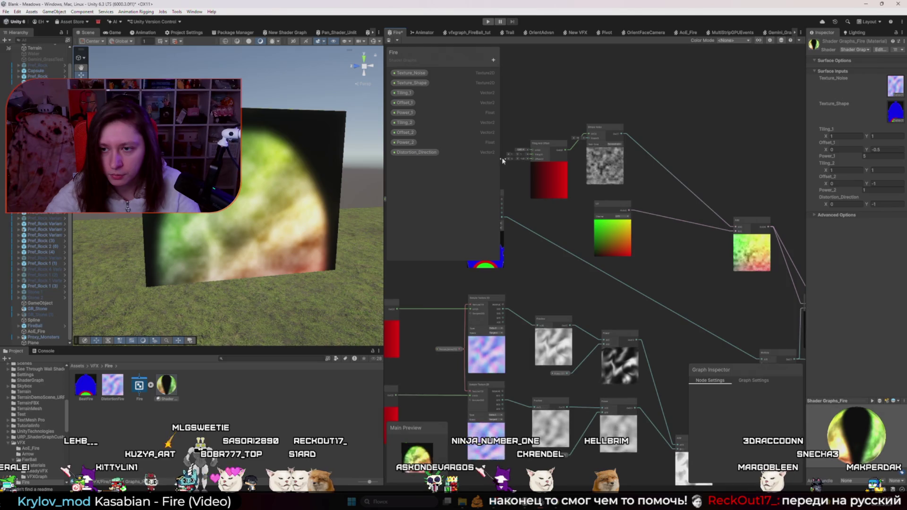
# - Add a Time node, the Distortion_Direction property, and an Add node after Distortion_Direction
pyautogui.scroll(-1, 518, 193)
pyautogui.moveTo(527, 167)
pyautogui.mouseDown()
pyautogui.moveTo(610, 166)
pyautogui.moveTo(665, 115)
pyautogui.mouseUp()
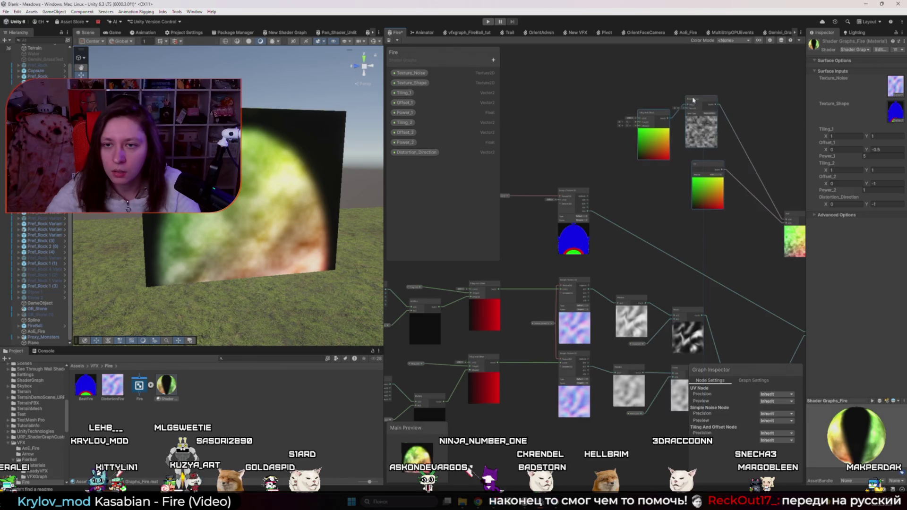
pyautogui.press('space')
pyautogui.write('time')
pyautogui.press('Return')
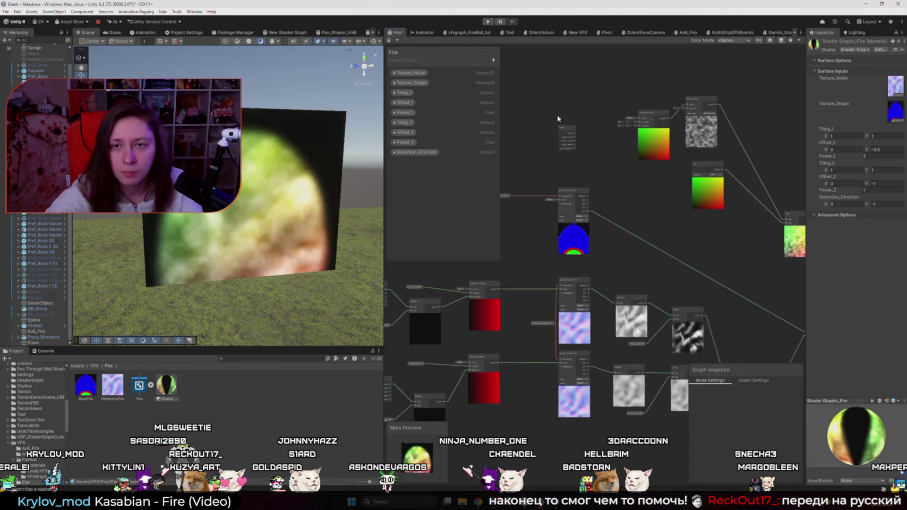
pyautogui.moveTo(416, 152)
pyautogui.mouseDown()
pyautogui.moveTo(541, 159)
pyautogui.moveTo(603, 135)
pyautogui.moveTo(602, 149)
pyautogui.mouseUp()
pyautogui.scroll(2, 564, 151)
pyautogui.write('add')
pyautogui.press('Return')
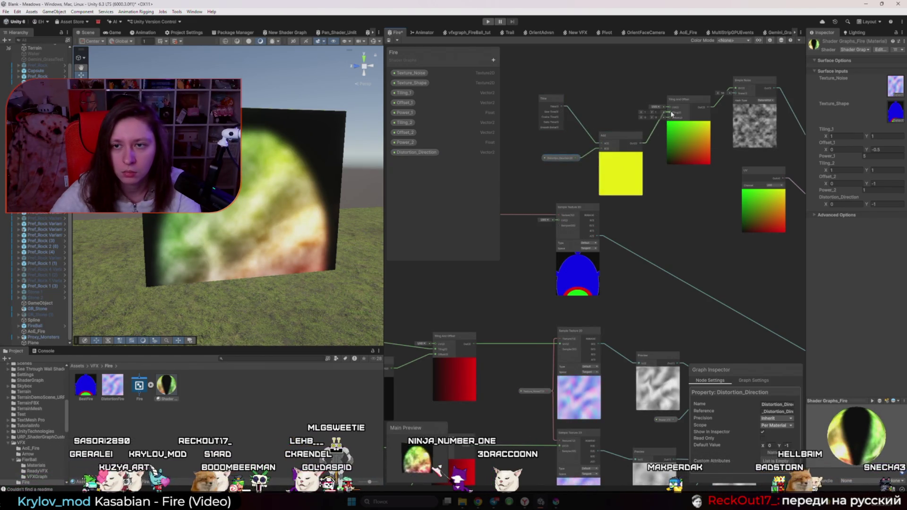
# - Connect the Add result into Tiling And Offset and bring the Time node into view
pyautogui.moveTo(672, 113); pyautogui.dragTo(667, 113)
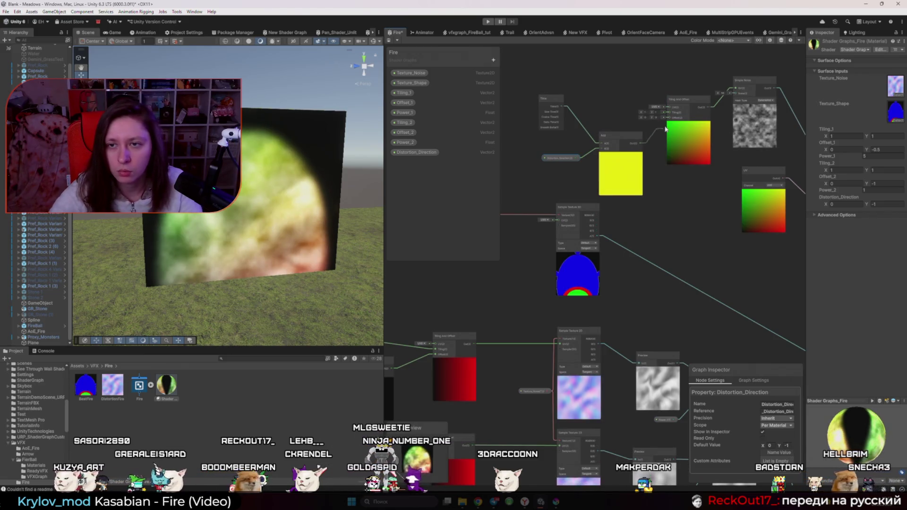
pyautogui.moveTo(704, 155); pyautogui.dragTo(640, 178)
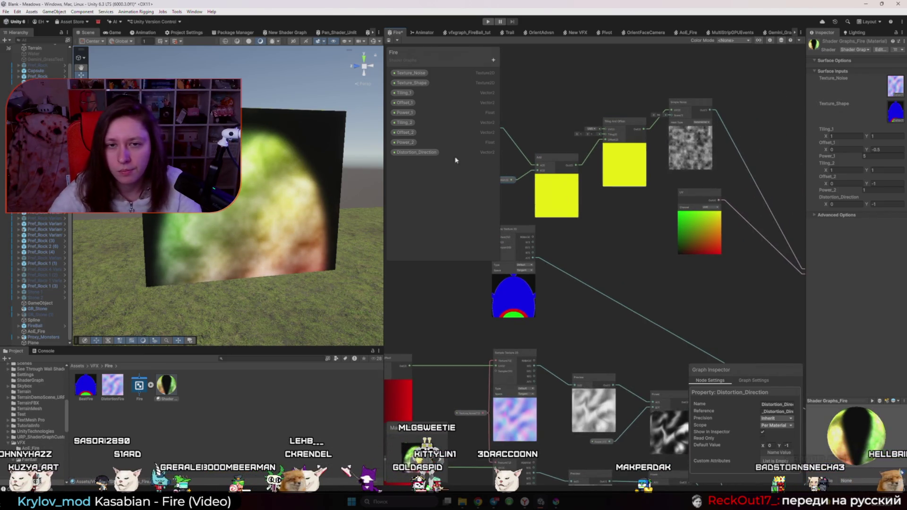
pyautogui.moveTo(624, 245)
pyautogui.mouseDown()
pyautogui.moveTo(698, 271)
pyautogui.moveTo(652, 294)
pyautogui.mouseUp()
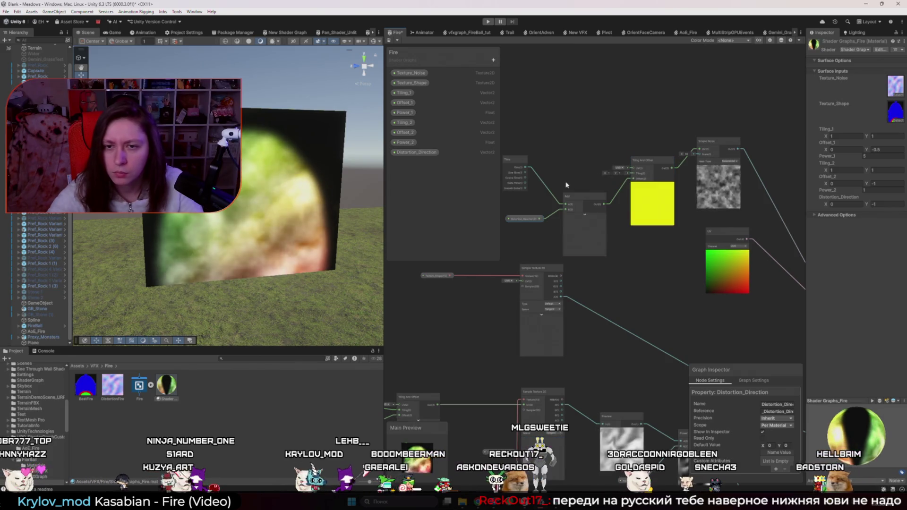
# - Add a Multiply node into the Tiling And Offset offset and set Distortion_Direction Y to -1
pyautogui.press('space')
pyautogui.write('mu')
pyautogui.press('Return')
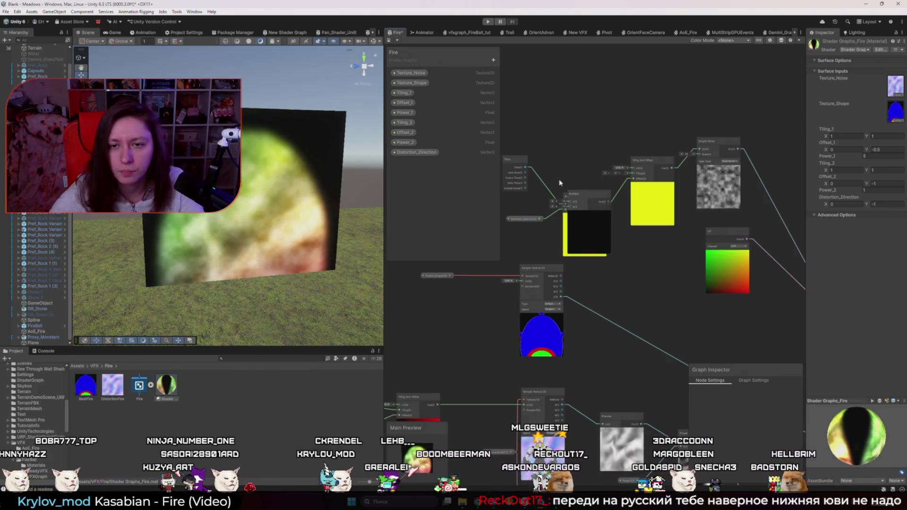
pyautogui.hotkey('ctrl', 'z')
pyautogui.hotkey('ctrl', 'z')
pyautogui.hotkey('ctrl', 'z')
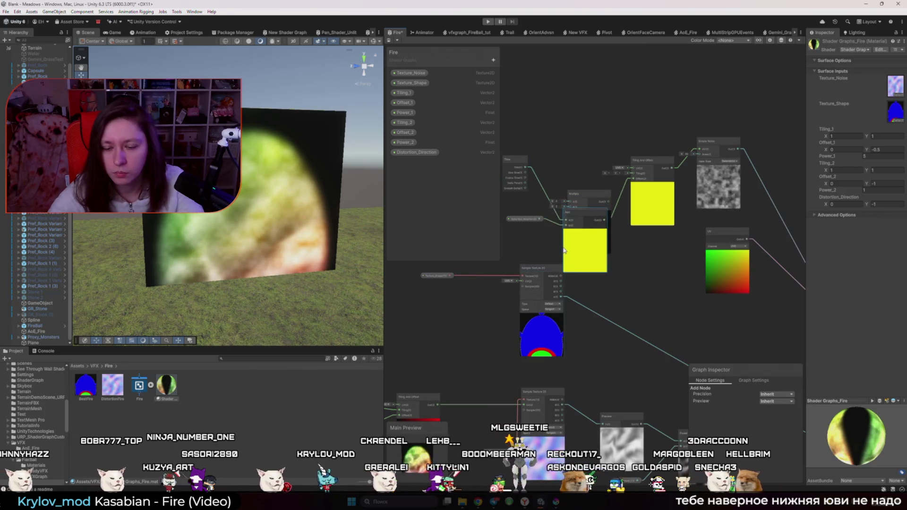
pyautogui.hotkey('ctrl', 'y')
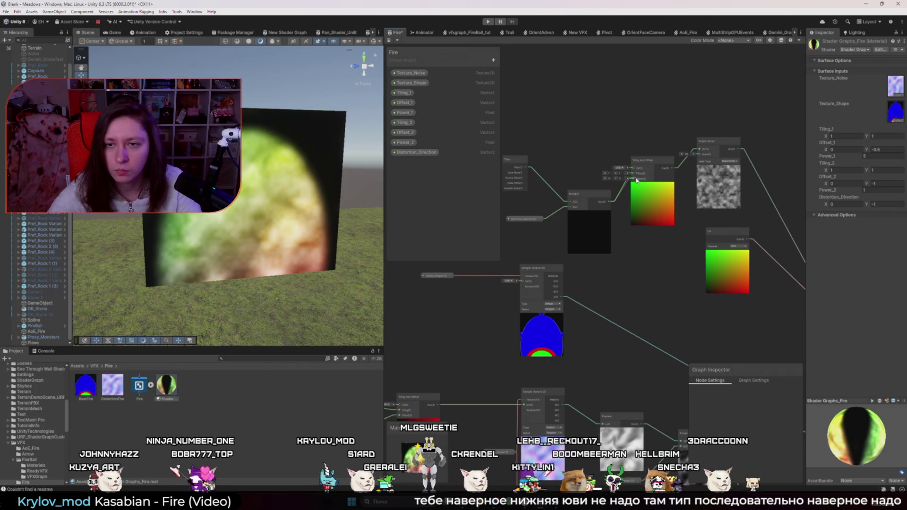
pyautogui.moveTo(637, 179); pyautogui.dragTo(634, 179)
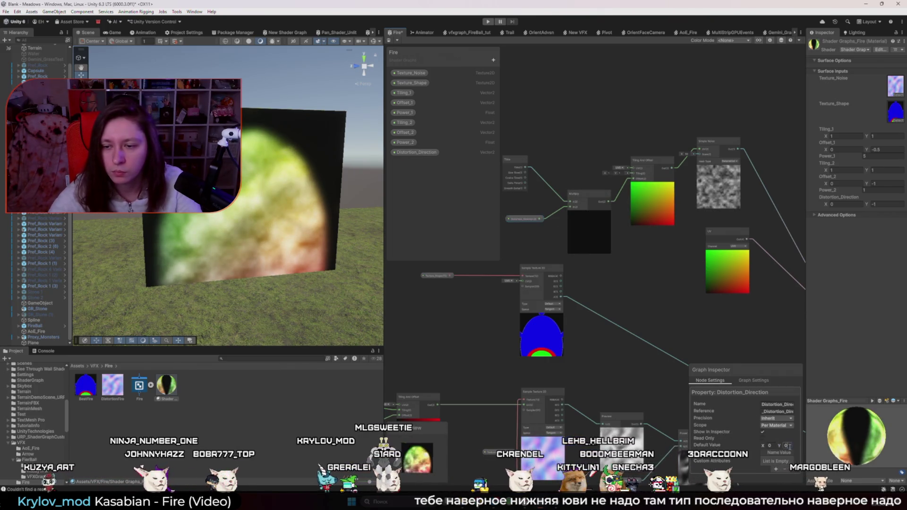
pyautogui.write('-1')
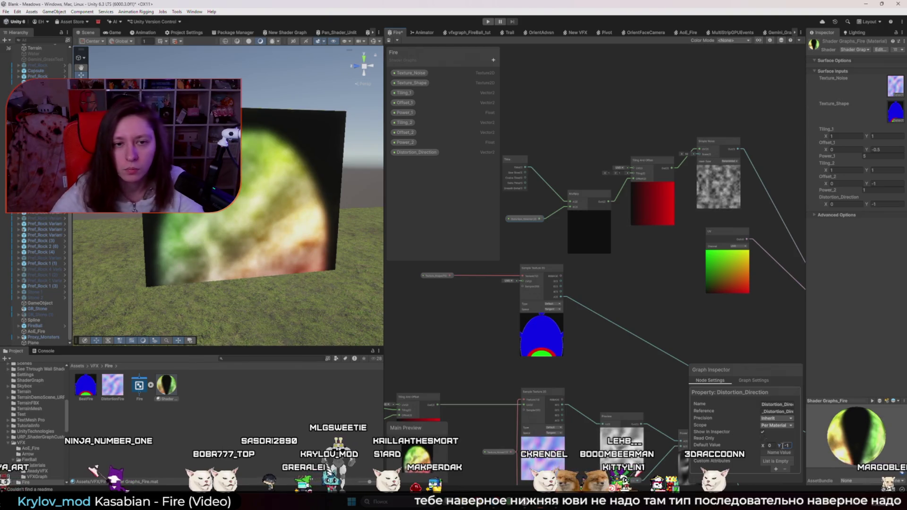
pyautogui.click(661, 330)
pyautogui.scroll(5, 617, 319)
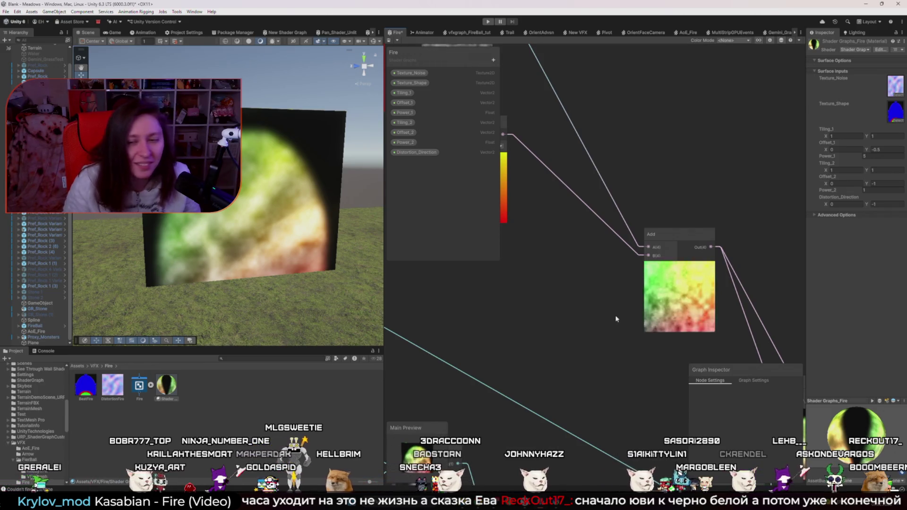
# - Move the Add node higher in the Fire graph, then switch to the VFX talk
pyautogui.scroll(-5, 613, 285)
pyautogui.moveTo(574, 264); pyautogui.dragTo(615, 204)
pyautogui.scroll(5, 629, 224)
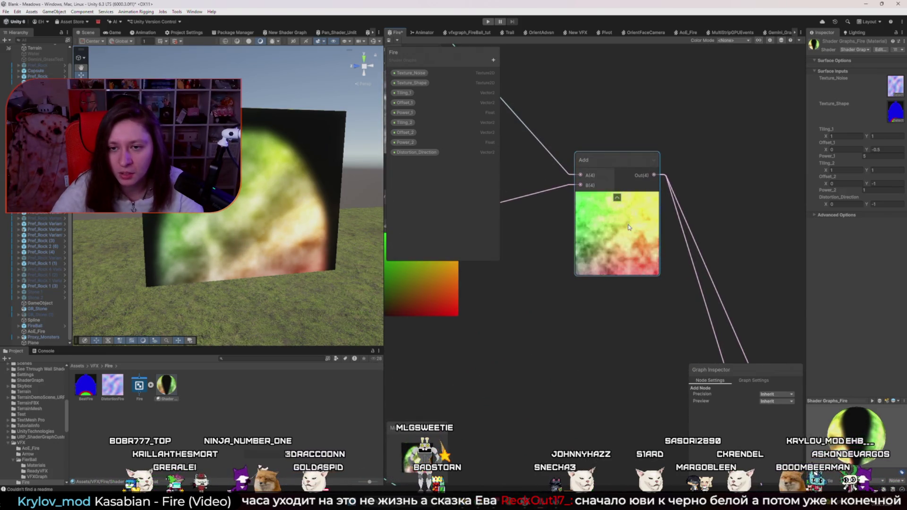
pyautogui.scroll(-5, 629, 229)
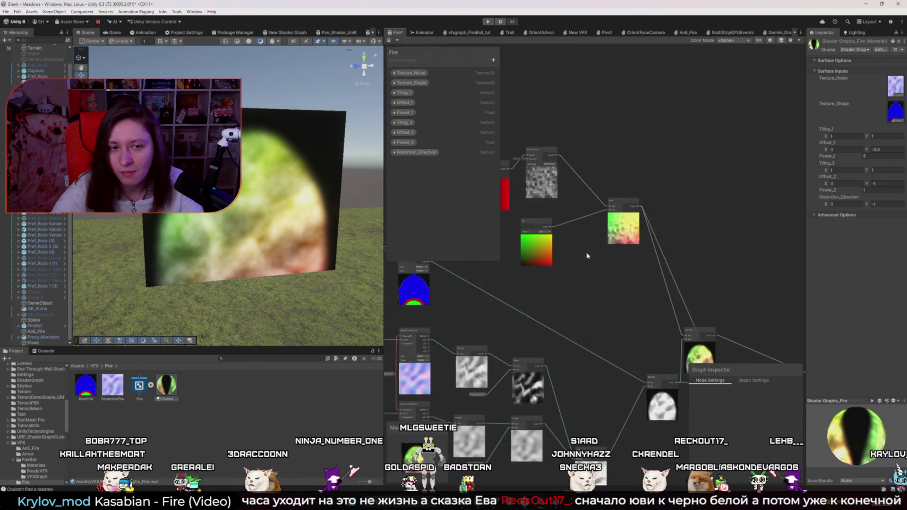
pyautogui.hotkey('alt', 'Tab')
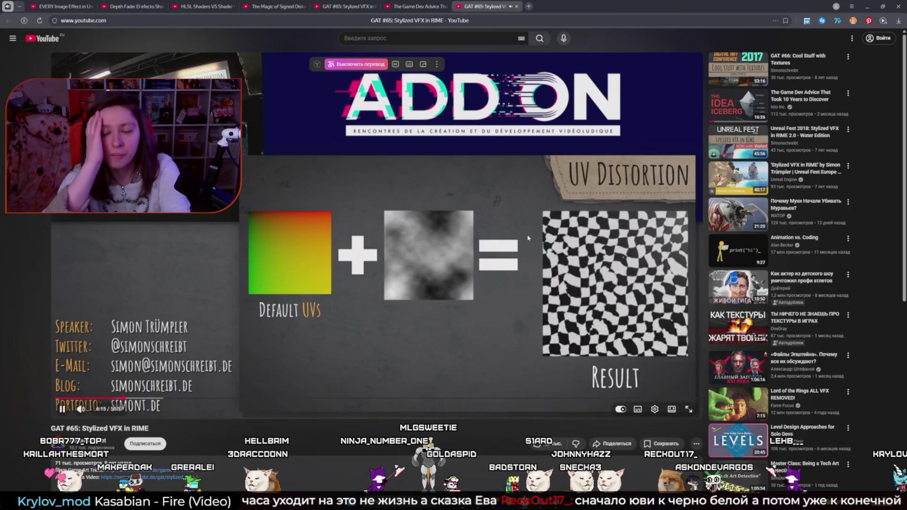
# - Play the talk from the UV Distortion slide to the UV Modification slide, then return to Unity
pyautogui.click(528, 238)
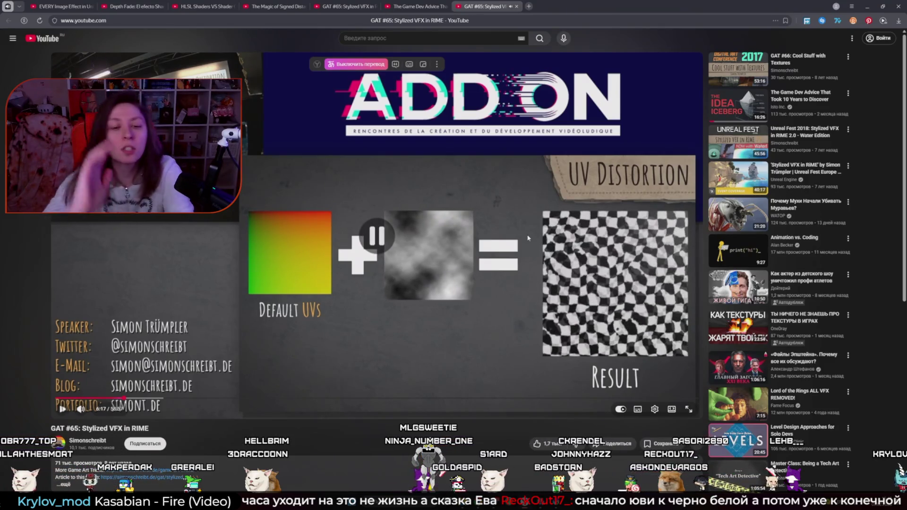
pyautogui.hotkey('alt', 'Tab')
pyautogui.hotkey('alt', 'Tab')
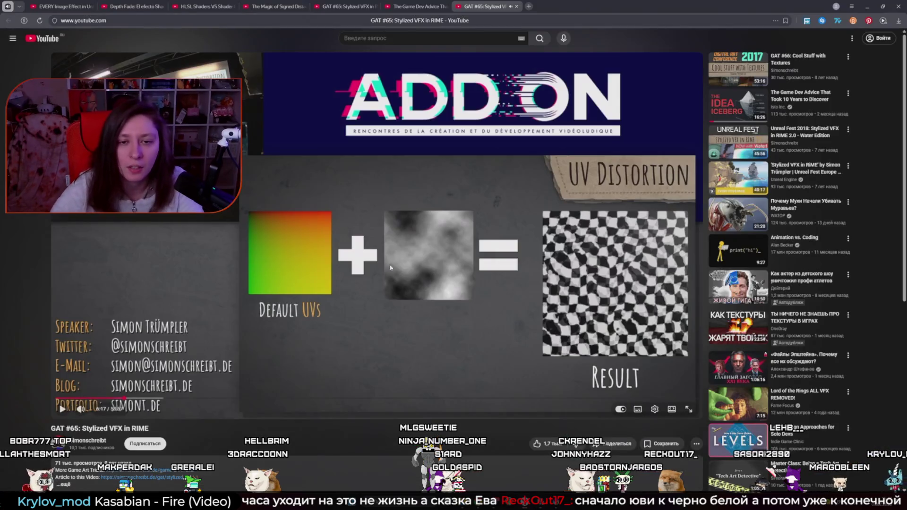
pyautogui.hotkey('alt', 'Tab')
pyautogui.moveTo(418, 207)
pyautogui.mouseDown()
pyautogui.moveTo(539, 298)
pyautogui.moveTo(629, 314)
pyautogui.moveTo(519, 285)
pyautogui.moveTo(393, 272)
pyautogui.mouseUp()
pyautogui.hotkey('alt', 'Tab')
pyautogui.click(547, 276)
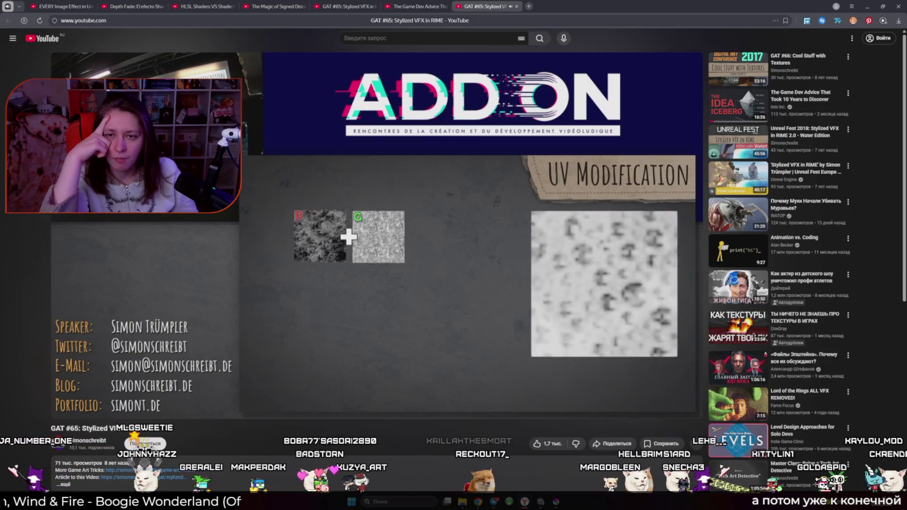
pyautogui.click(553, 259)
pyautogui.hotkey('alt', 'Tab')
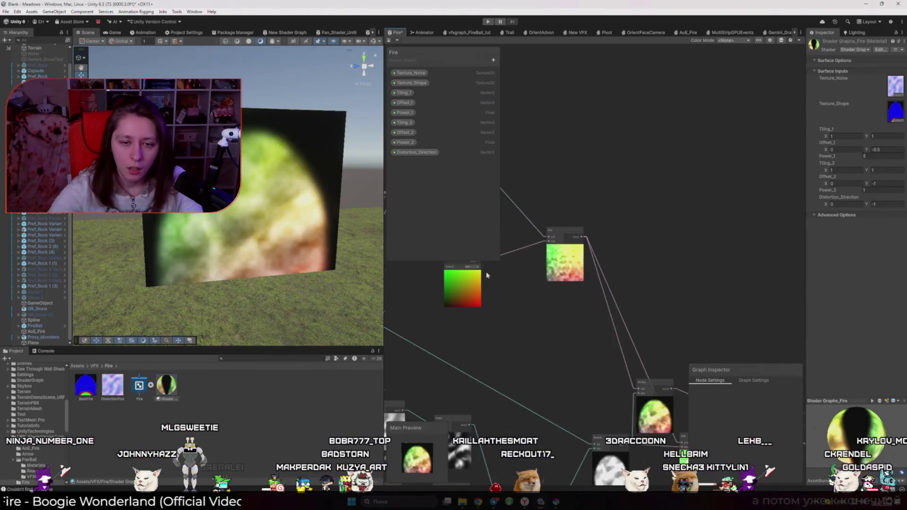
# - Move the Add node higher, then watch the talk's UV Modification breakdown before returning to Unity
pyautogui.scroll(3, 601, 310)
pyautogui.moveTo(602, 273); pyautogui.dragTo(602, 203)
pyautogui.hotkey('alt', 'Tab')
pyautogui.click(559, 240)
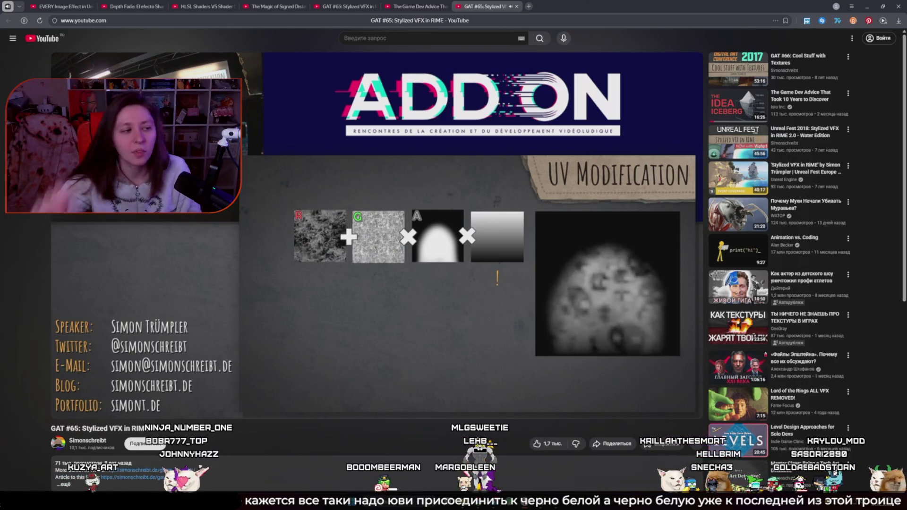
pyautogui.click(482, 183)
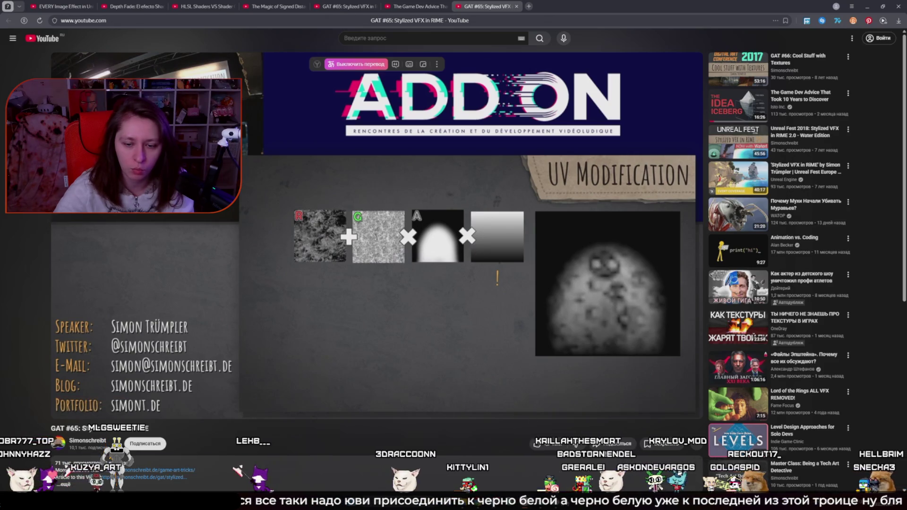
pyautogui.hotkey('alt', 'Tab')
pyautogui.hotkey('alt', 'Tab')
pyautogui.moveTo(652, 237); pyautogui.dragTo(652, 189)
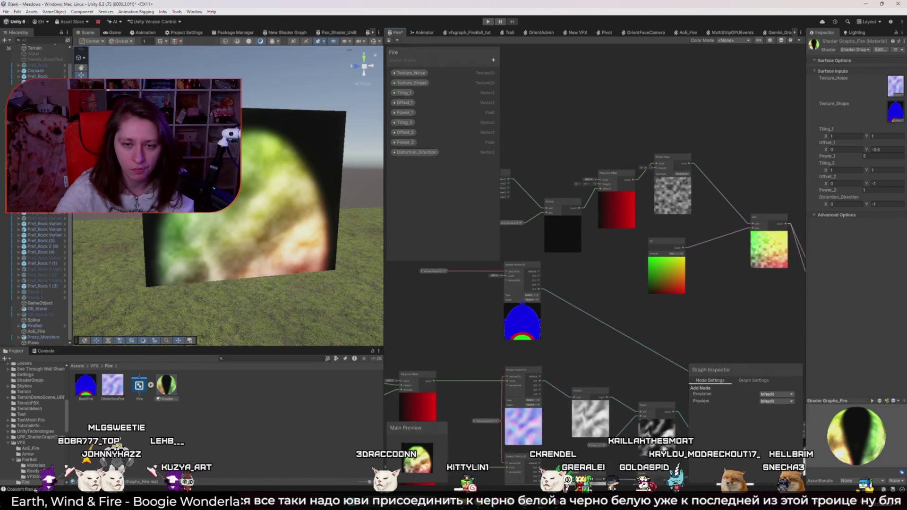
# - Delete the final Multiply node and its neighbouring Add node from the Fire graph
pyautogui.moveTo(520, 284); pyautogui.dragTo(463, 352)
pyautogui.click(462, 349)
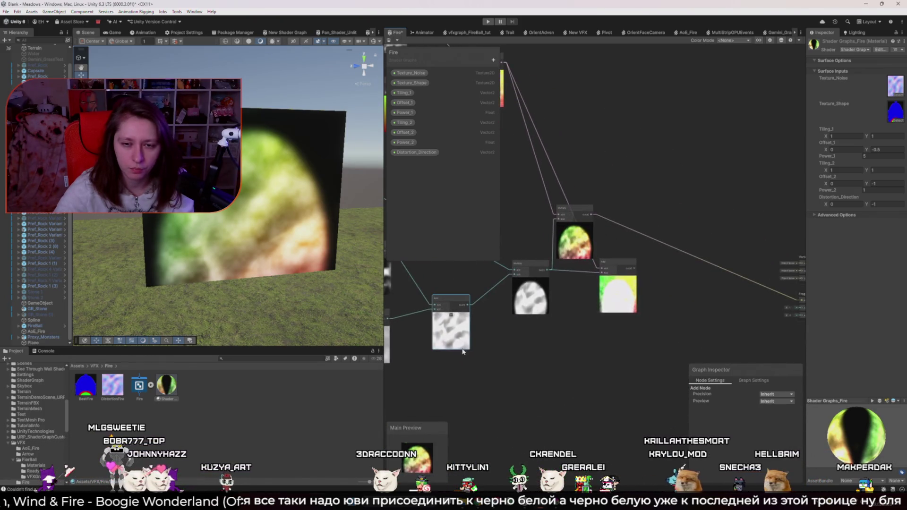
pyautogui.click(462, 352)
pyautogui.moveTo(465, 329)
pyautogui.mouseDown()
pyautogui.moveTo(490, 341)
pyautogui.moveTo(504, 391)
pyautogui.mouseUp()
pyautogui.click(616, 283)
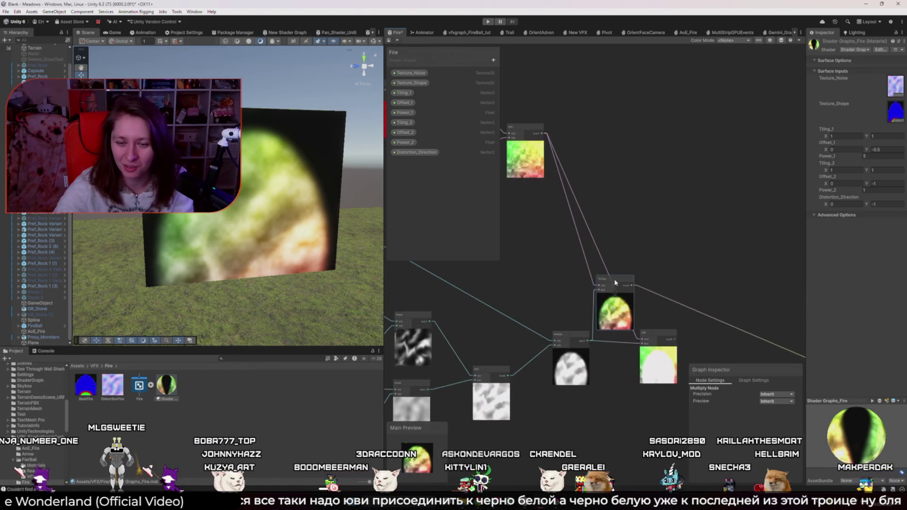
pyautogui.press('Delete')
pyautogui.click(649, 334)
pyautogui.press('Delete')
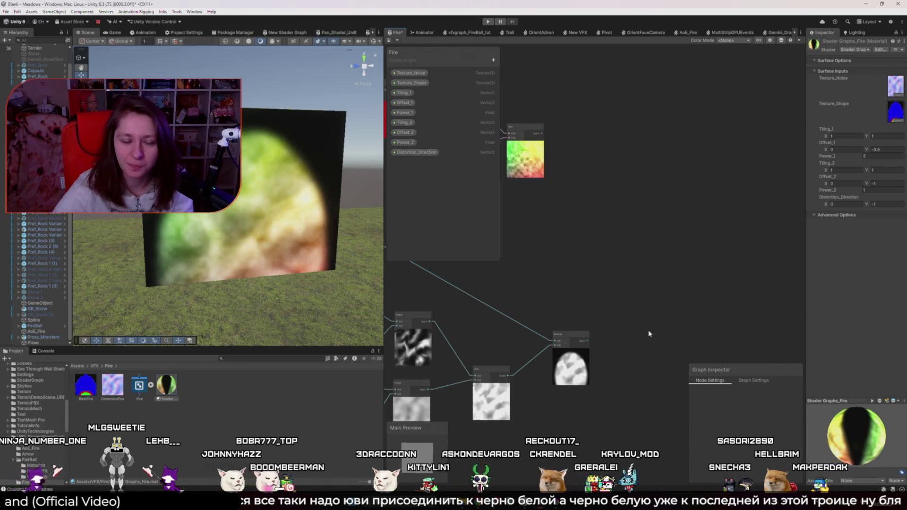
# - Skip the talk ahead ten seconds to the 'Only Add to V/Y' Default UVs slide
pyautogui.hotkey('alt', 'Tab')
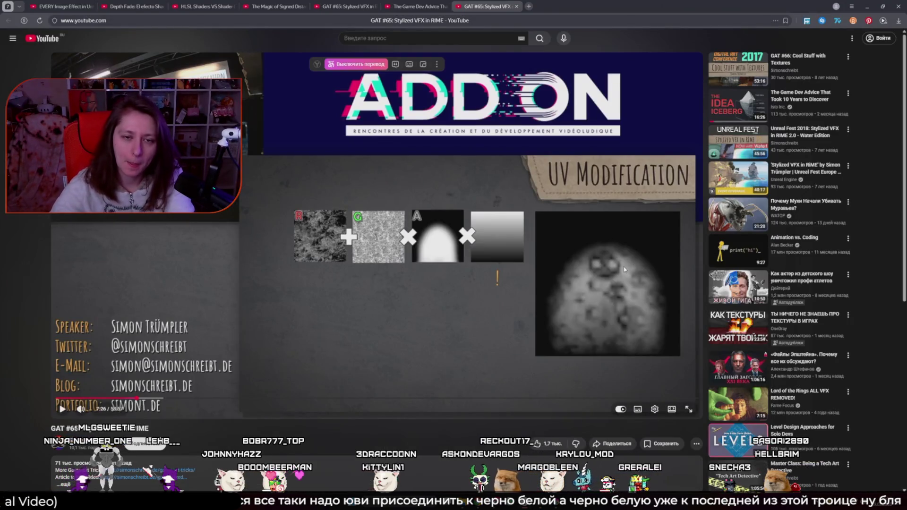
pyautogui.click(624, 266)
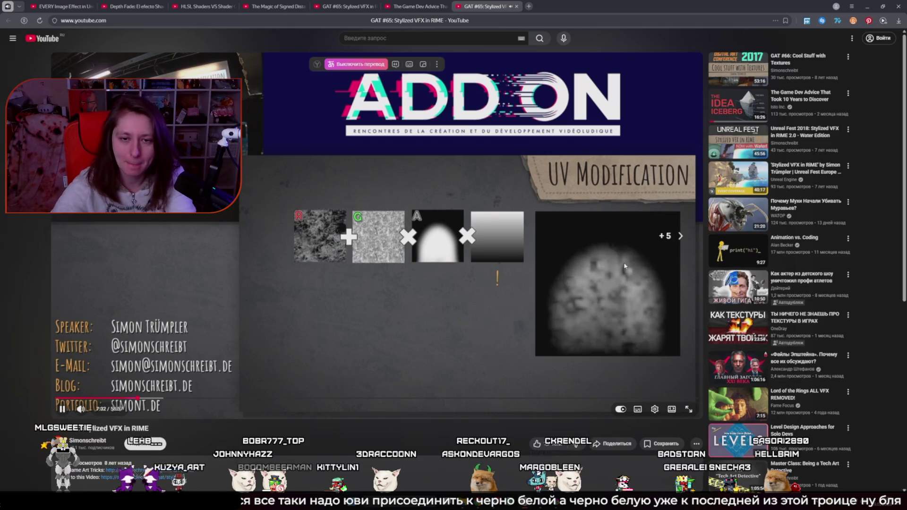
pyautogui.press('l')
pyautogui.click(624, 264)
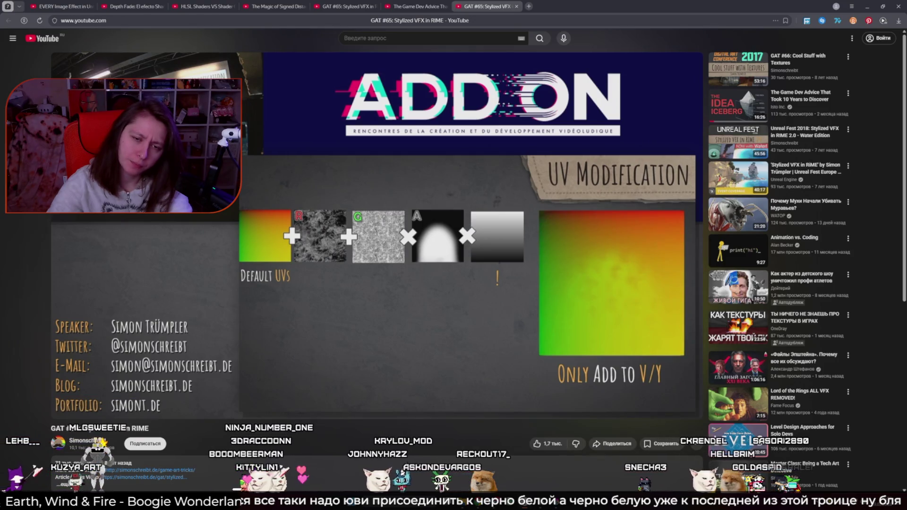
pyautogui.hotkey('alt', 'Tab')
pyautogui.hotkey('alt', 'Tab')
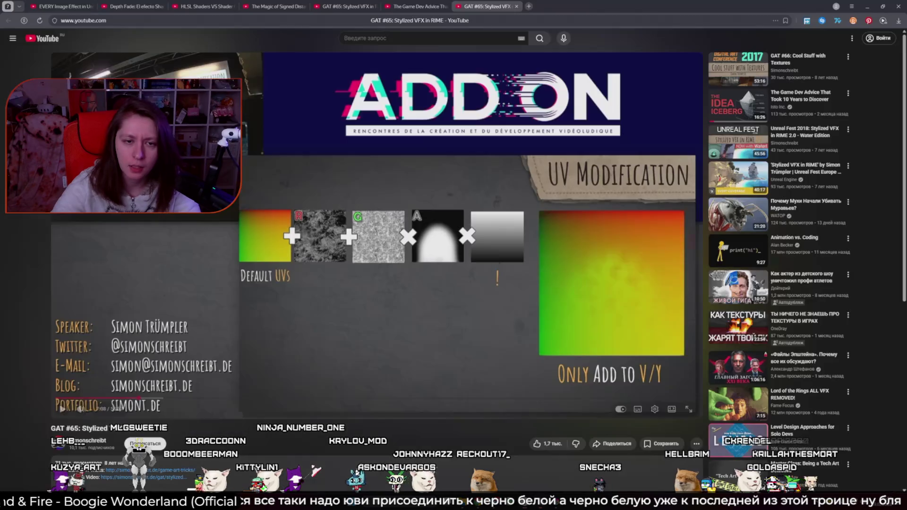
pyautogui.hotkey('alt', 'Tab')
pyautogui.press('space')
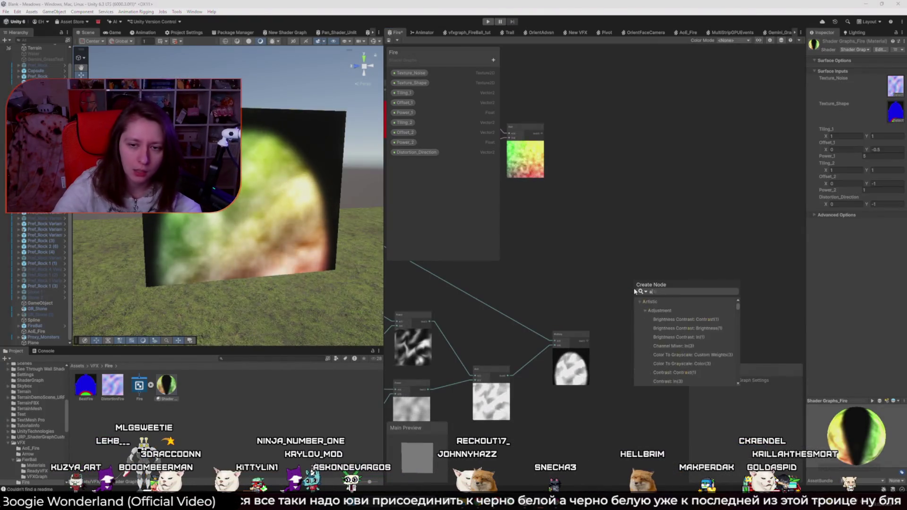
# - Create an Add node summing the noise texture (A) and the Multiply result (B)
pyautogui.write('add')
pyautogui.press('Return')
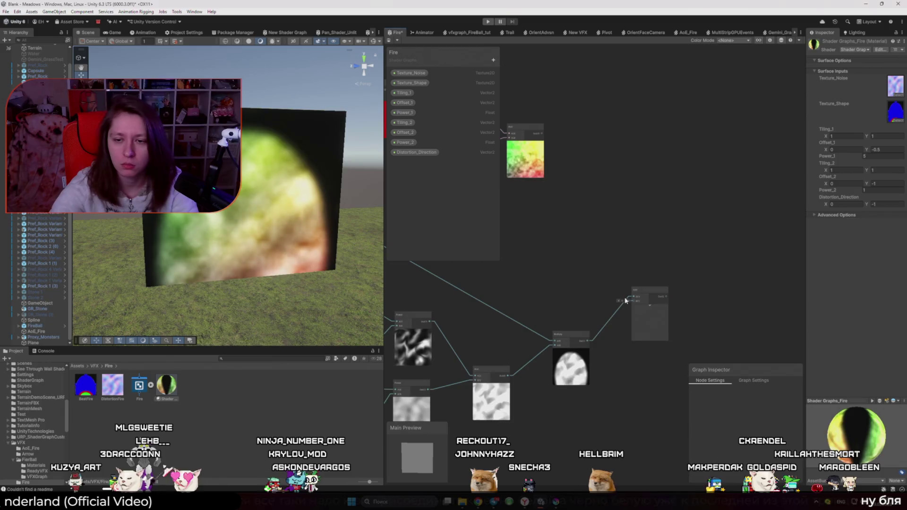
pyautogui.moveTo(588, 341); pyautogui.dragTo(633, 301)
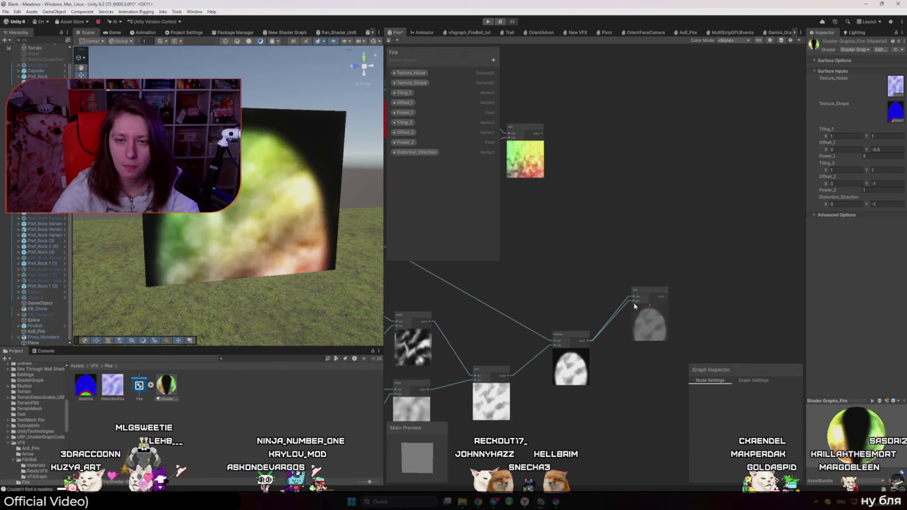
pyautogui.moveTo(543, 133)
pyautogui.mouseDown()
pyautogui.moveTo(630, 296)
pyautogui.moveTo(643, 268)
pyautogui.mouseUp()
# - Pan the graph toward the output stack and recheck the talk's UV modification slide
pyautogui.scroll(5, 656, 285)
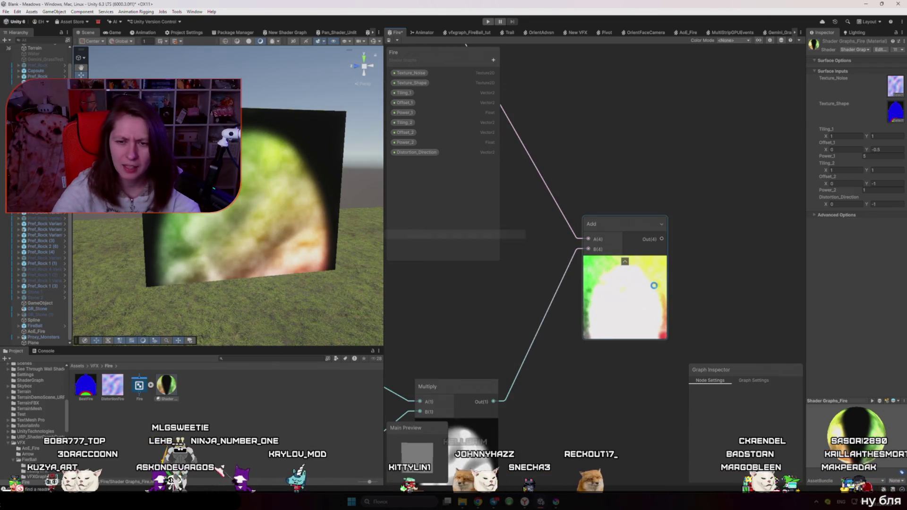
pyautogui.scroll(-6, 654, 290)
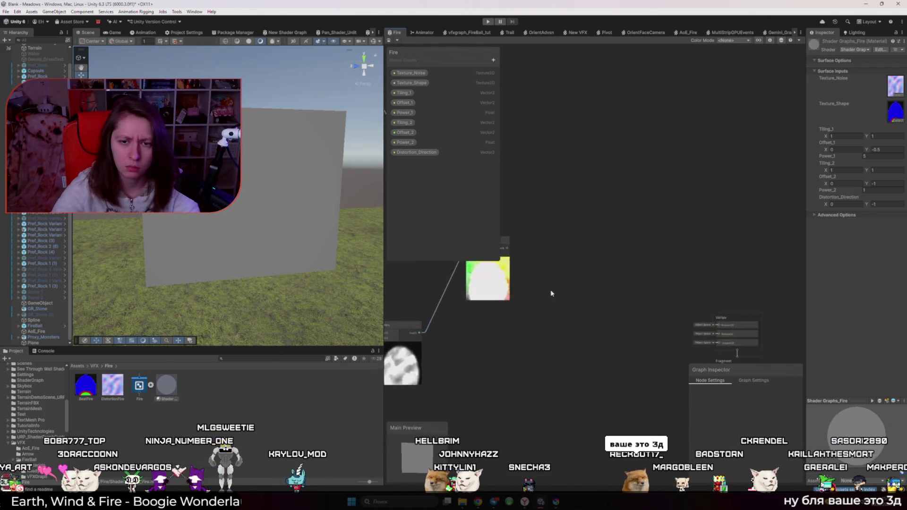
pyautogui.moveTo(562, 300); pyautogui.dragTo(600, 247)
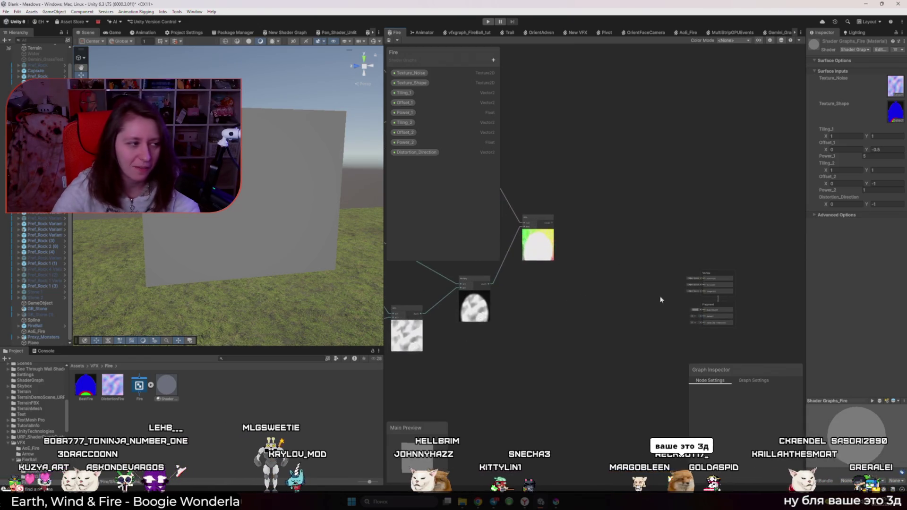
pyautogui.moveTo(641, 292); pyautogui.dragTo(592, 270)
pyautogui.moveTo(384, 251); pyautogui.dragTo(327, 251)
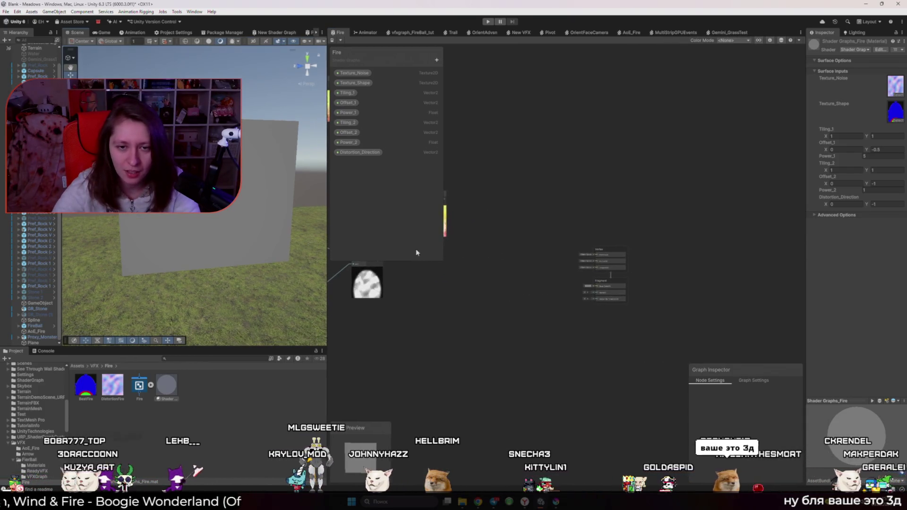
pyautogui.scroll(4, 523, 299)
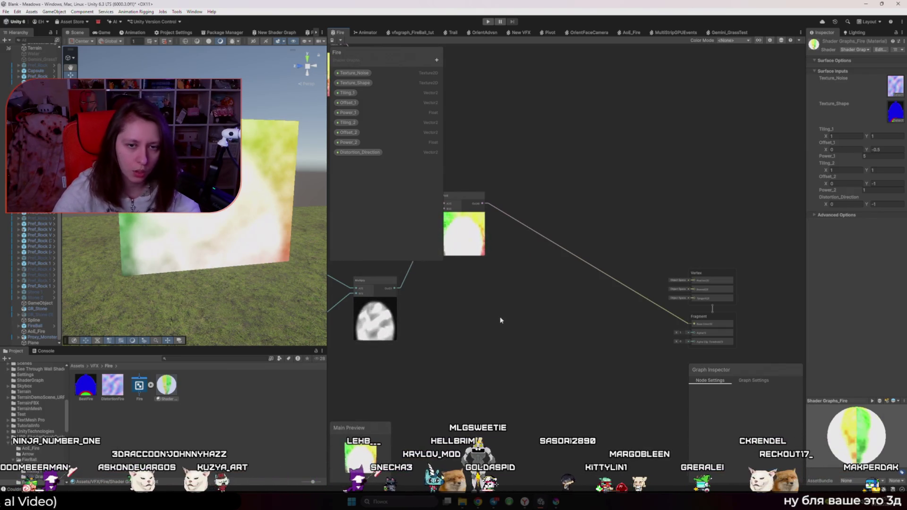
pyautogui.hotkey('alt', 'Tab')
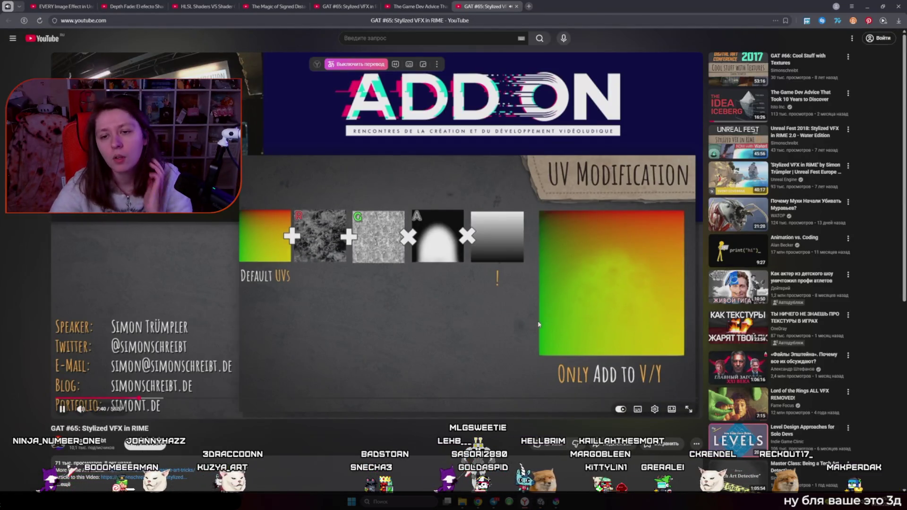
pyautogui.click(594, 312)
pyautogui.hotkey('alt', 'Tab')
# - Insert a Saturate node between the Add node and the Fragment output
pyautogui.scroll(5, 585, 270)
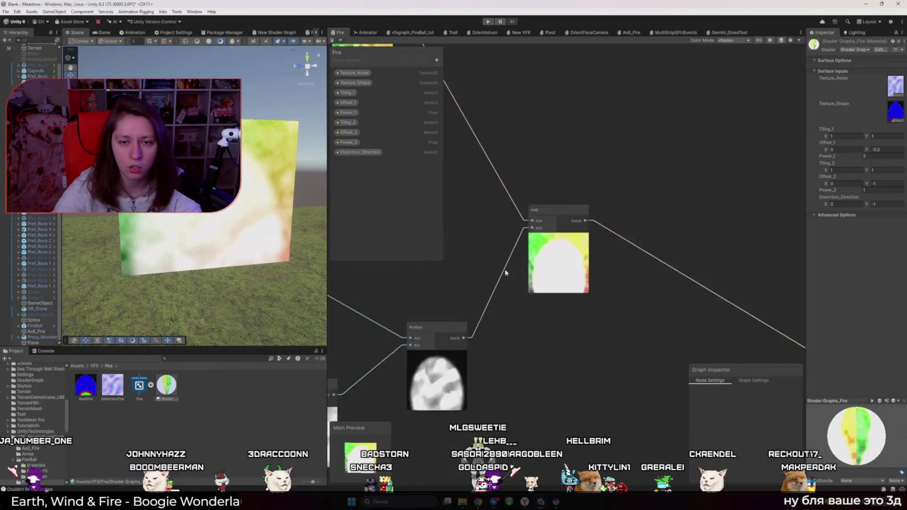
pyautogui.scroll(-4, 585, 269)
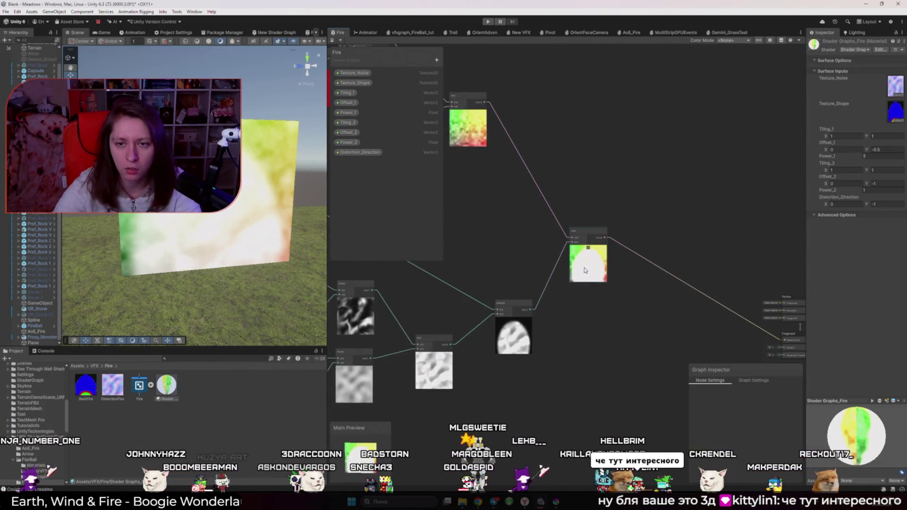
pyautogui.click(648, 265)
pyautogui.press('space')
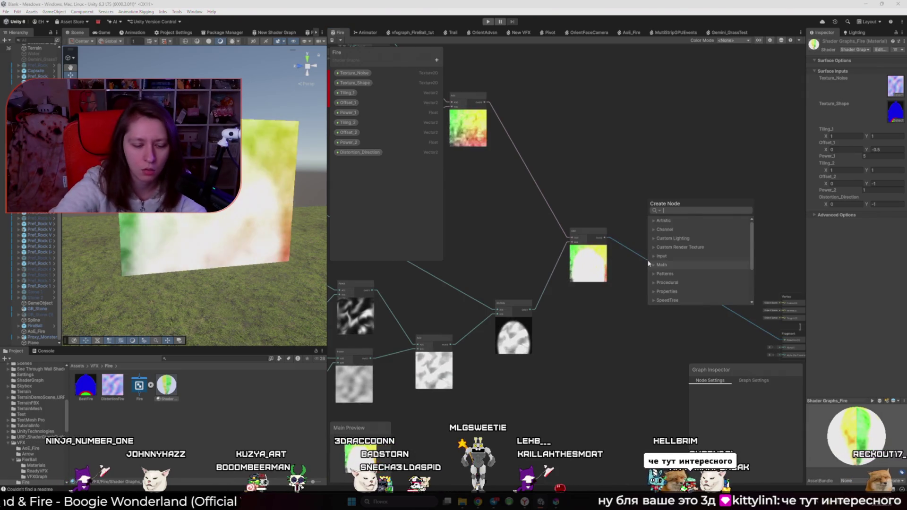
pyautogui.write('satu')
pyautogui.press('Return')
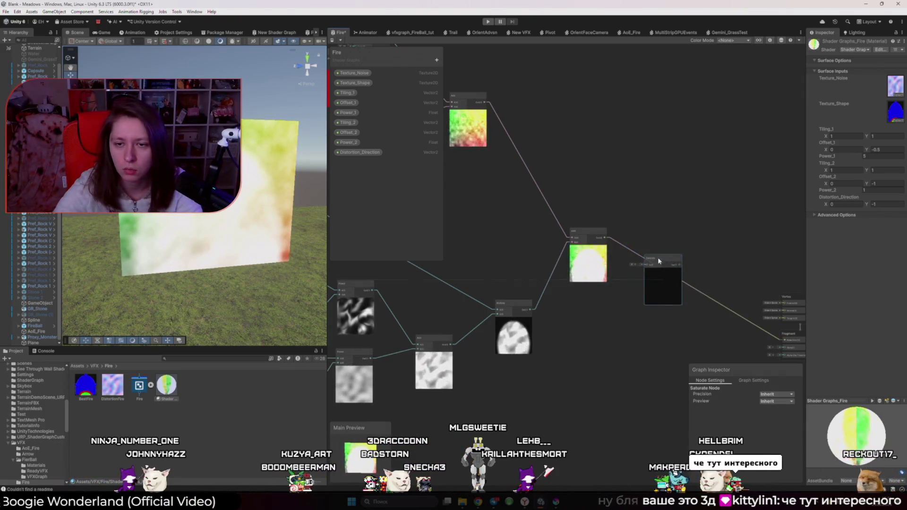
pyautogui.scroll(3, 686, 272)
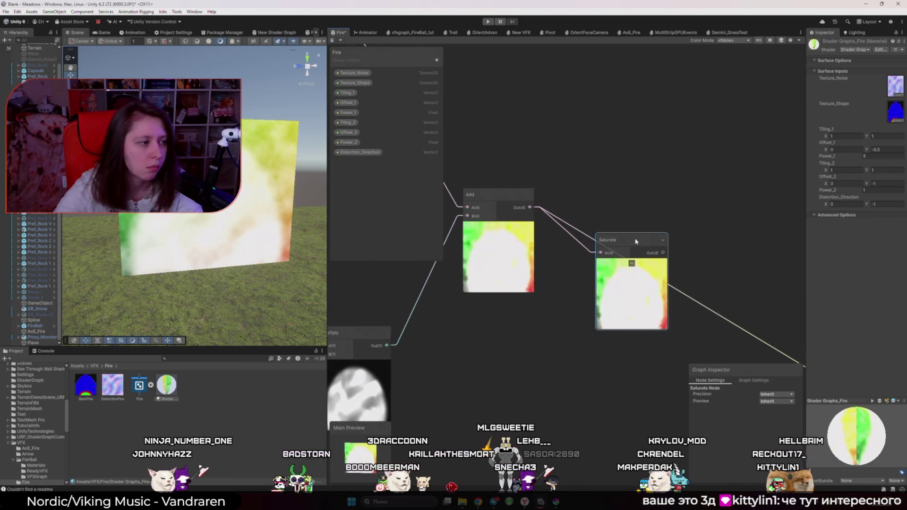
pyautogui.hotkey('alt', 'Tab')
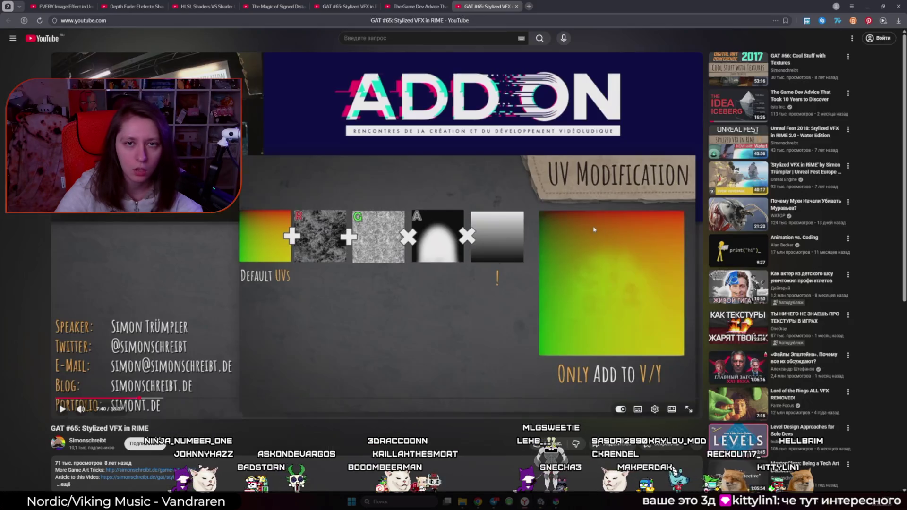
# - In the Unity docs, clear the UV filter, type 'Sa', and keep the page in English
pyautogui.hotkey('alt', 'Tab')
pyautogui.click(494, 262)
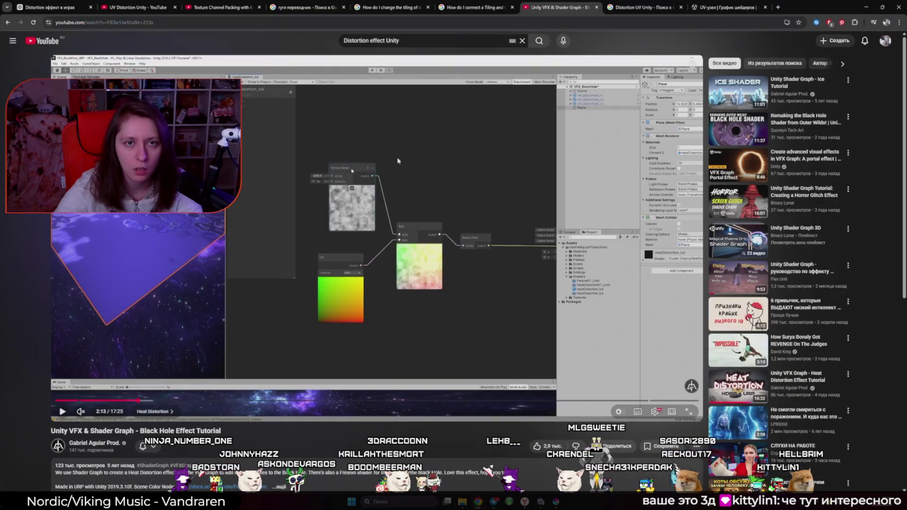
pyautogui.click(723, 7)
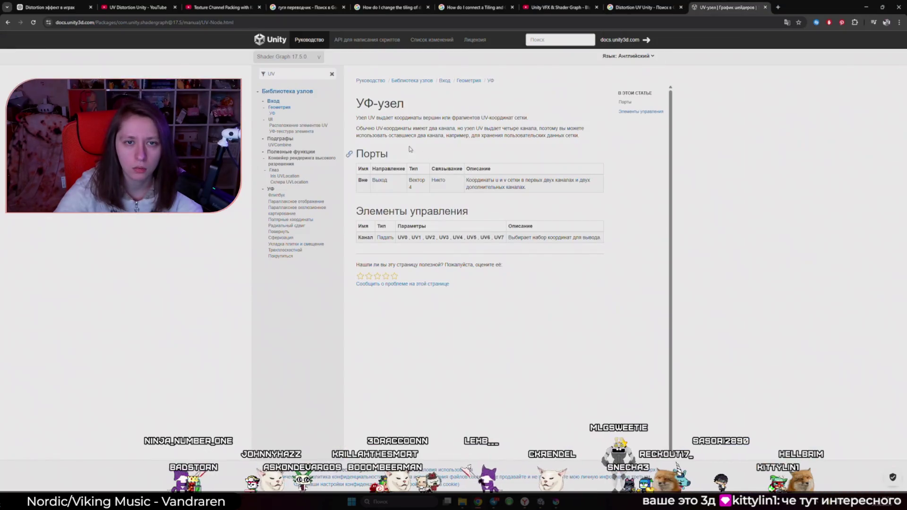
pyautogui.click(332, 74)
pyautogui.write('Satu')
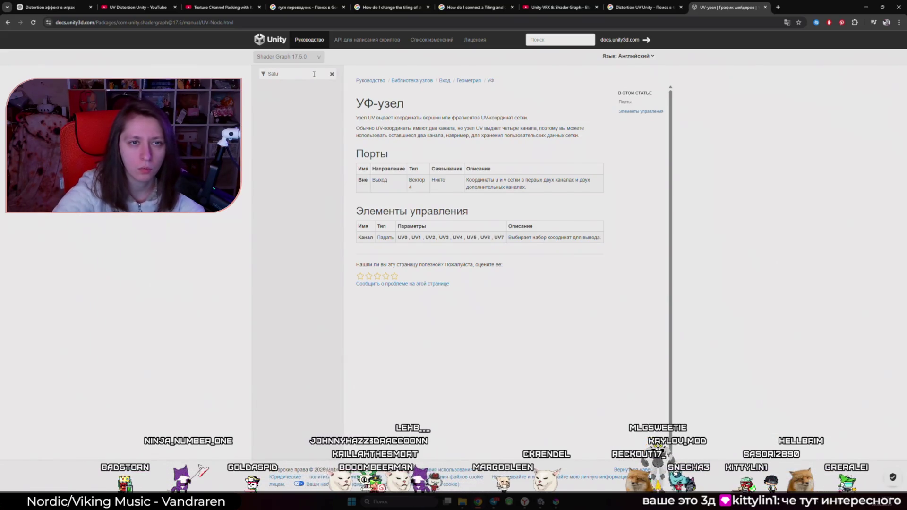
pyautogui.click(785, 22)
pyautogui.click(703, 36)
pyautogui.click(713, 106)
# - Search 'Sat' in the shader graph's node search while clearing the docs filter text
pyautogui.hotkey('alt', 'Tab')
pyautogui.hotkey('alt', 'Tab')
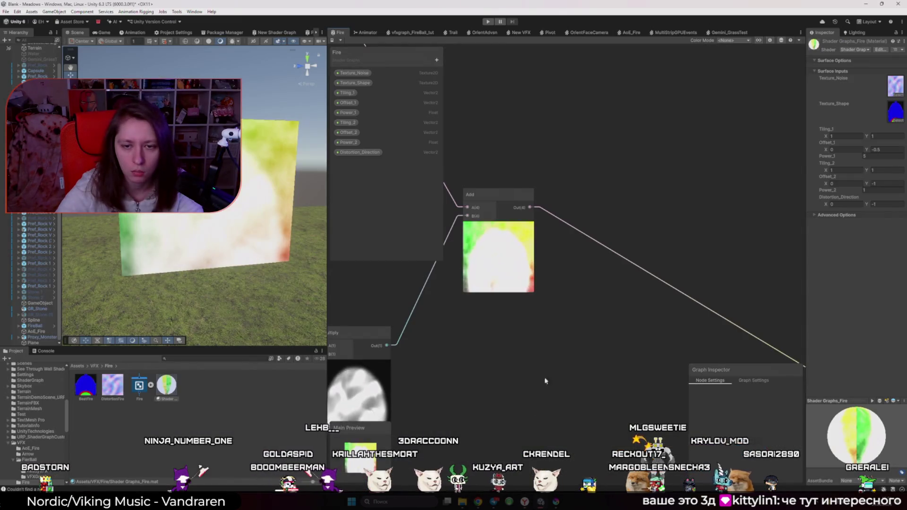
pyautogui.press('space')
pyautogui.write('Satu')
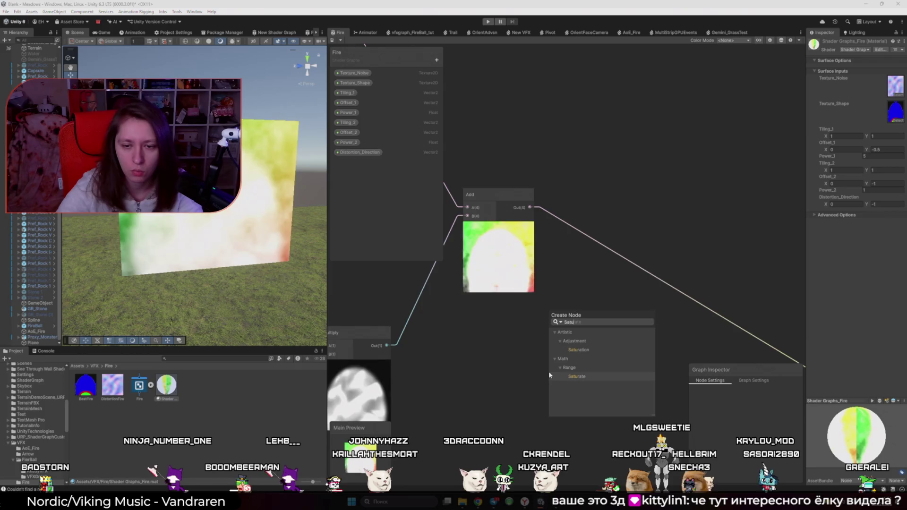
pyautogui.hotkey('alt', 'Tab')
pyautogui.hotkey('alt', 'Tab')
pyautogui.hotkey('alt', 'Tab')
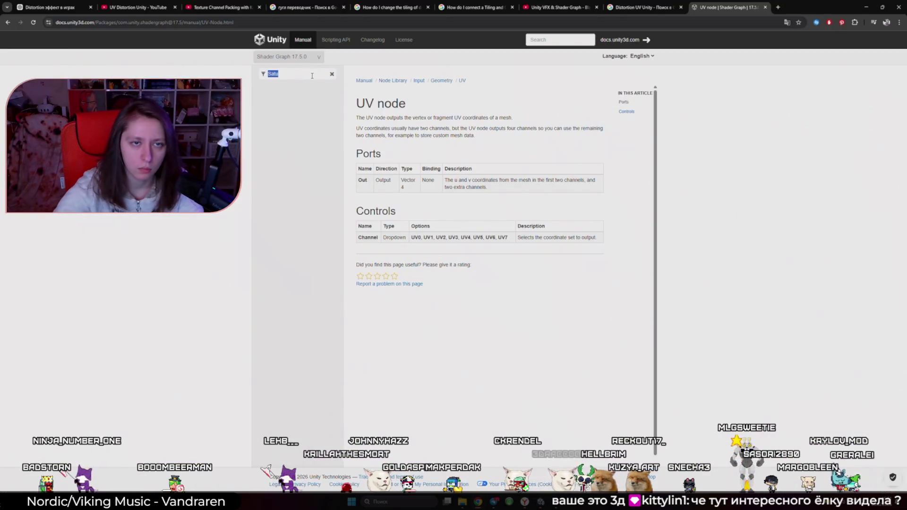
pyautogui.press('BackSpace')
pyautogui.hotkey('alt', 'Tab')
pyautogui.press('space')
pyautogui.write('Sat')
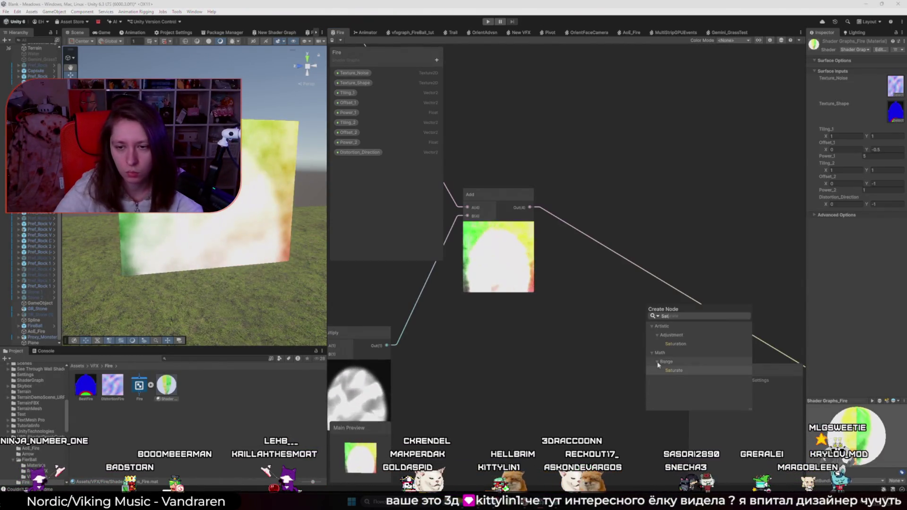
pyautogui.hotkey('alt', 'Tab')
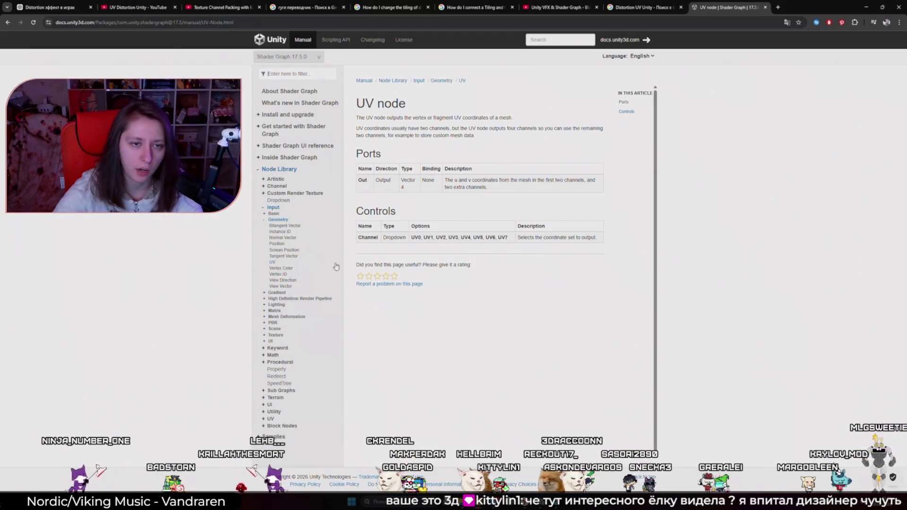
# - Navigate the docs sidebar to Math > Range Saturate and translate the page into Russian
pyautogui.click(264, 194)
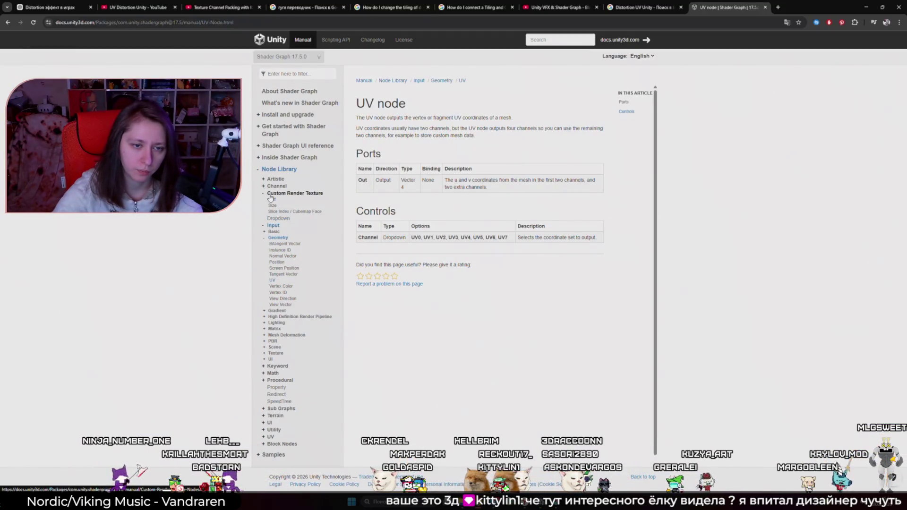
pyautogui.click(270, 195)
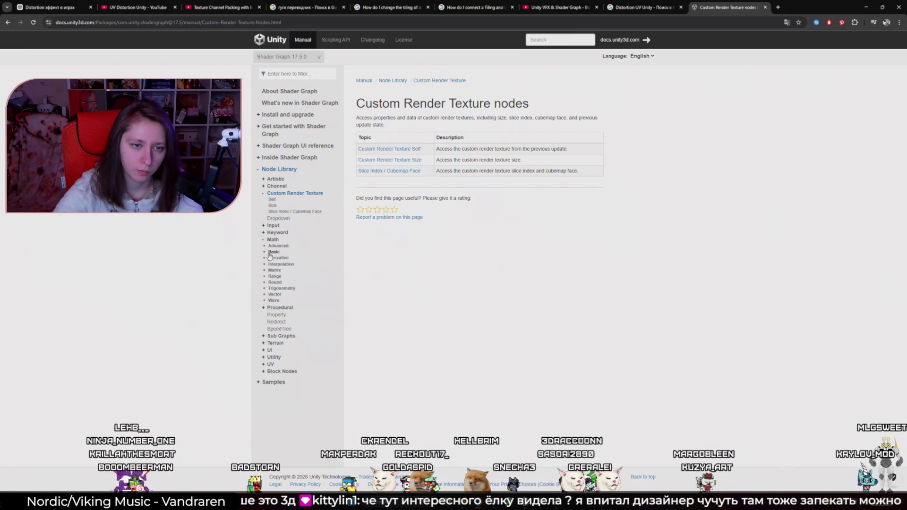
pyautogui.click(264, 277)
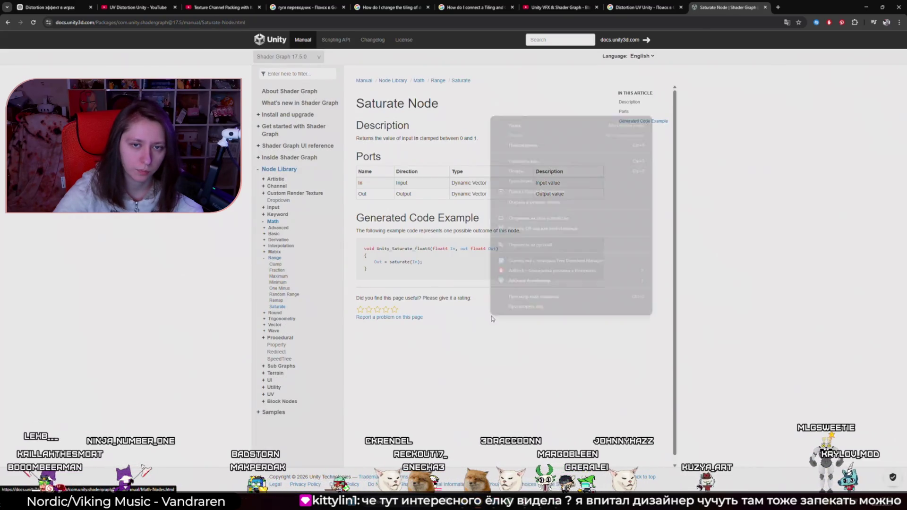
pyautogui.rightClick(491, 319)
pyautogui.click(519, 244)
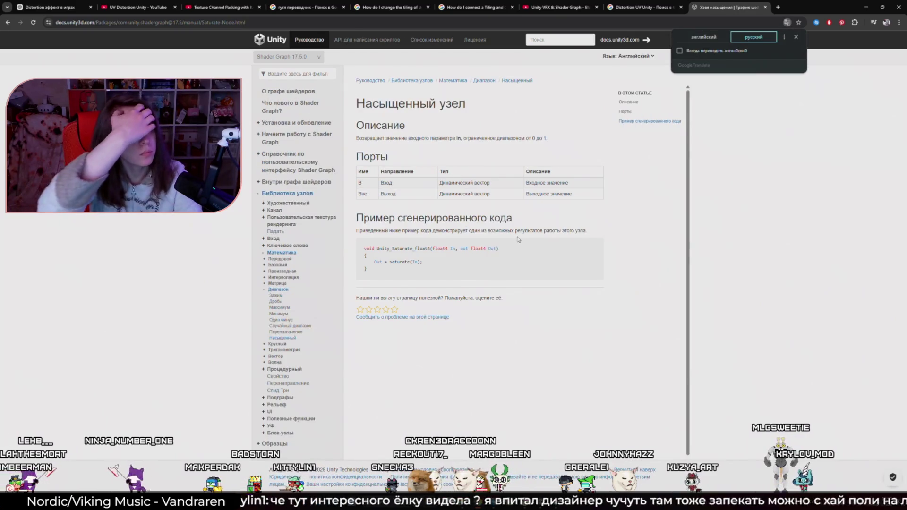